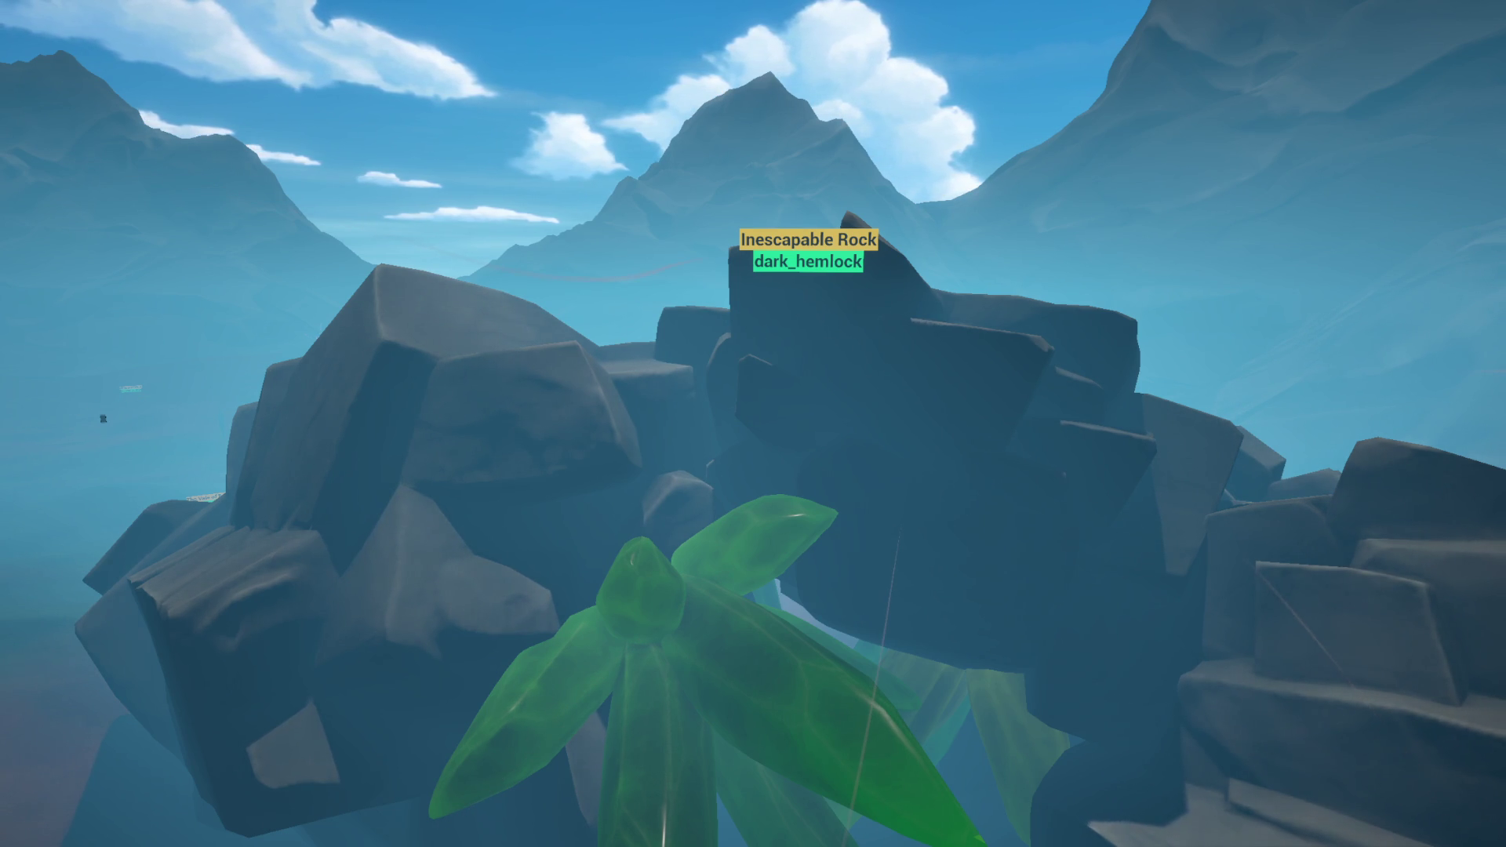
Step: Walk the robot avatar backward from the Inescapable Rock until it stands near the snowman
key(s)
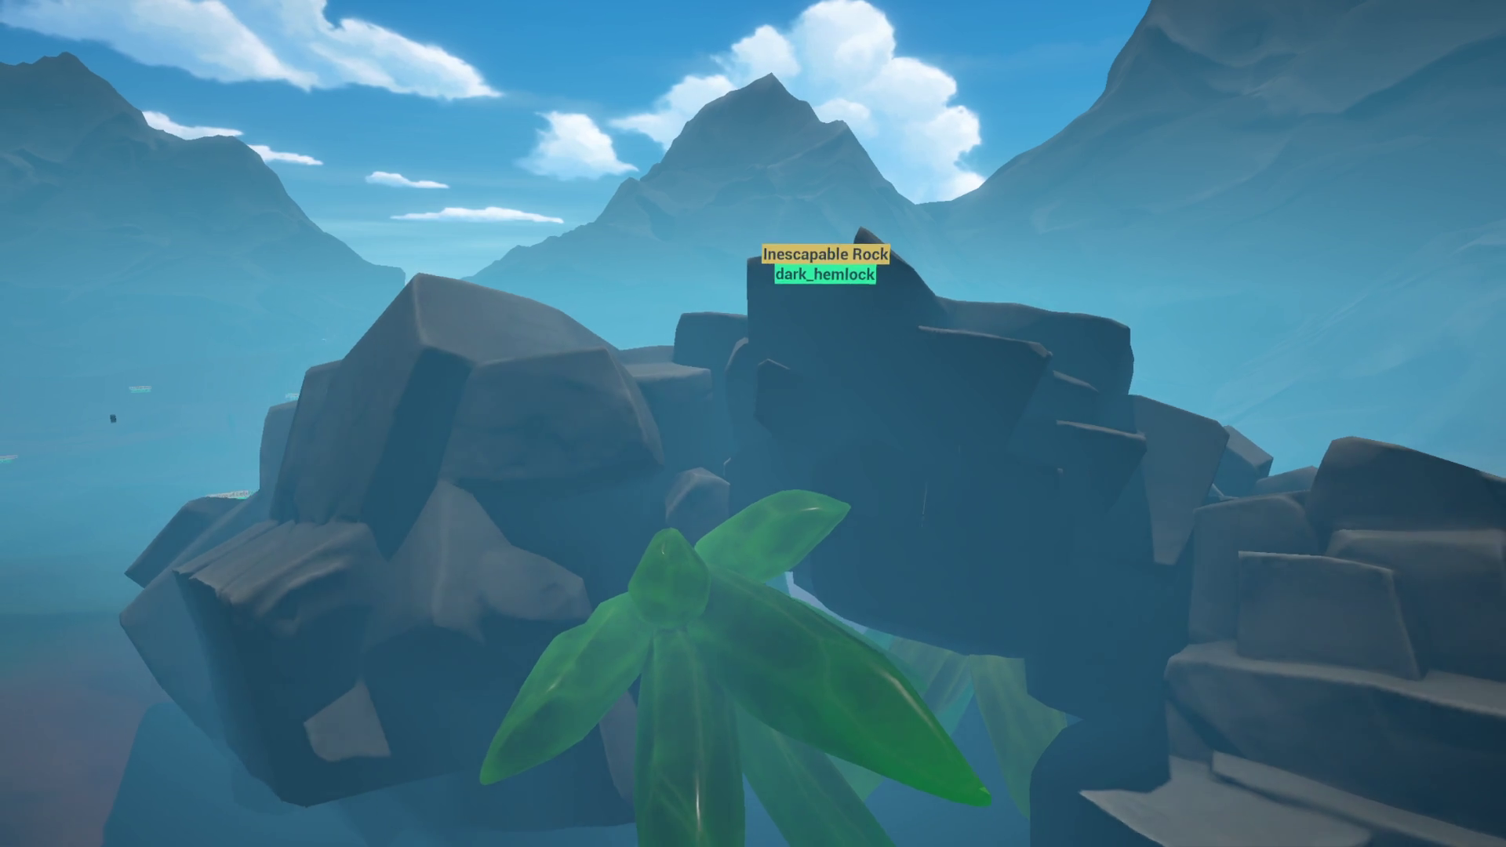
key(s)
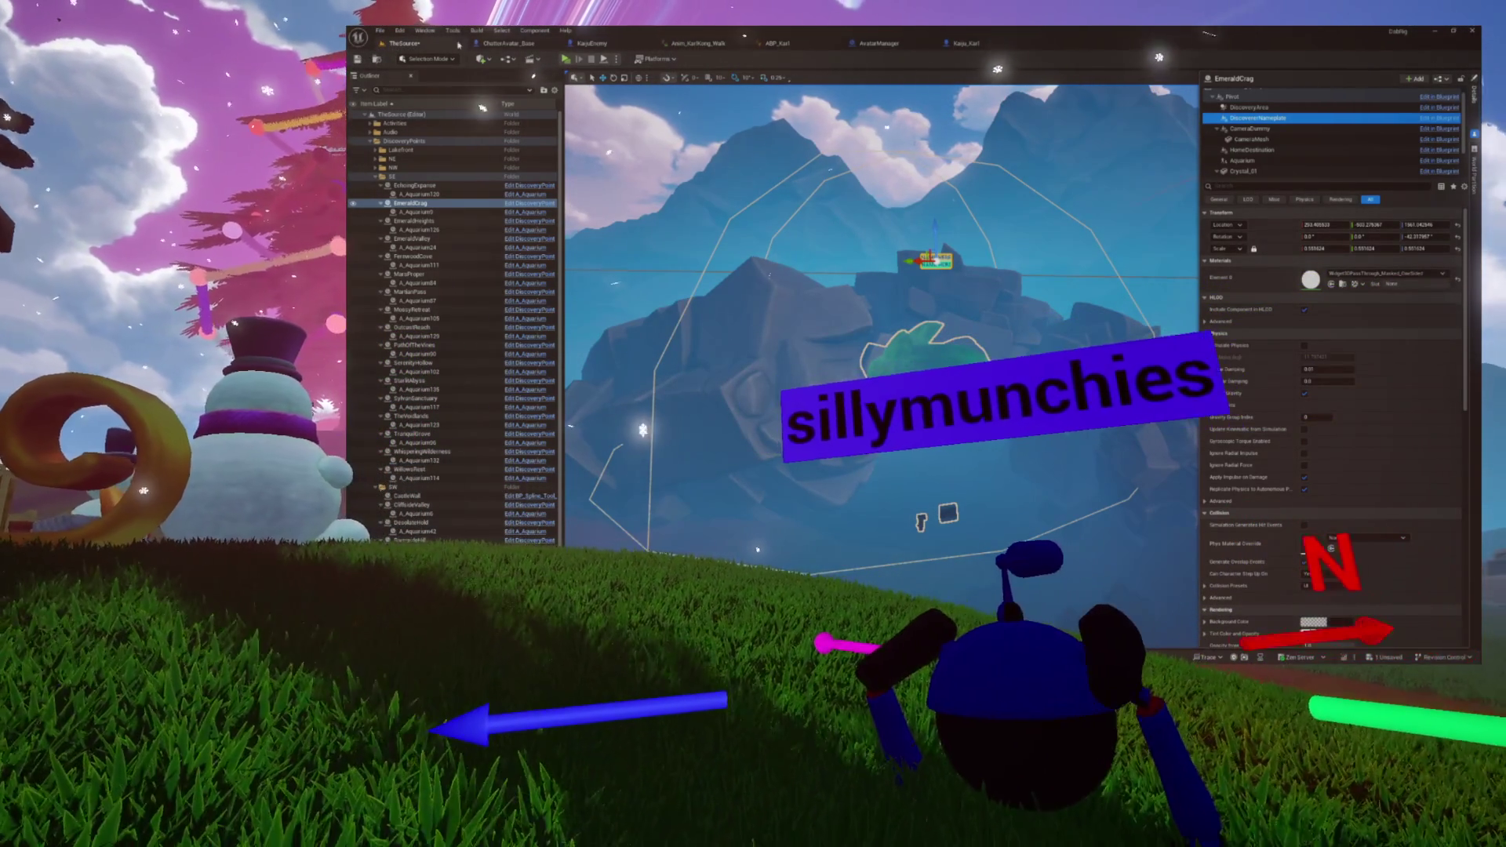
Step: Save the level, edit EmeraldCrag's DiscoveryArea sphere Y scale, and save again
click(358, 61)
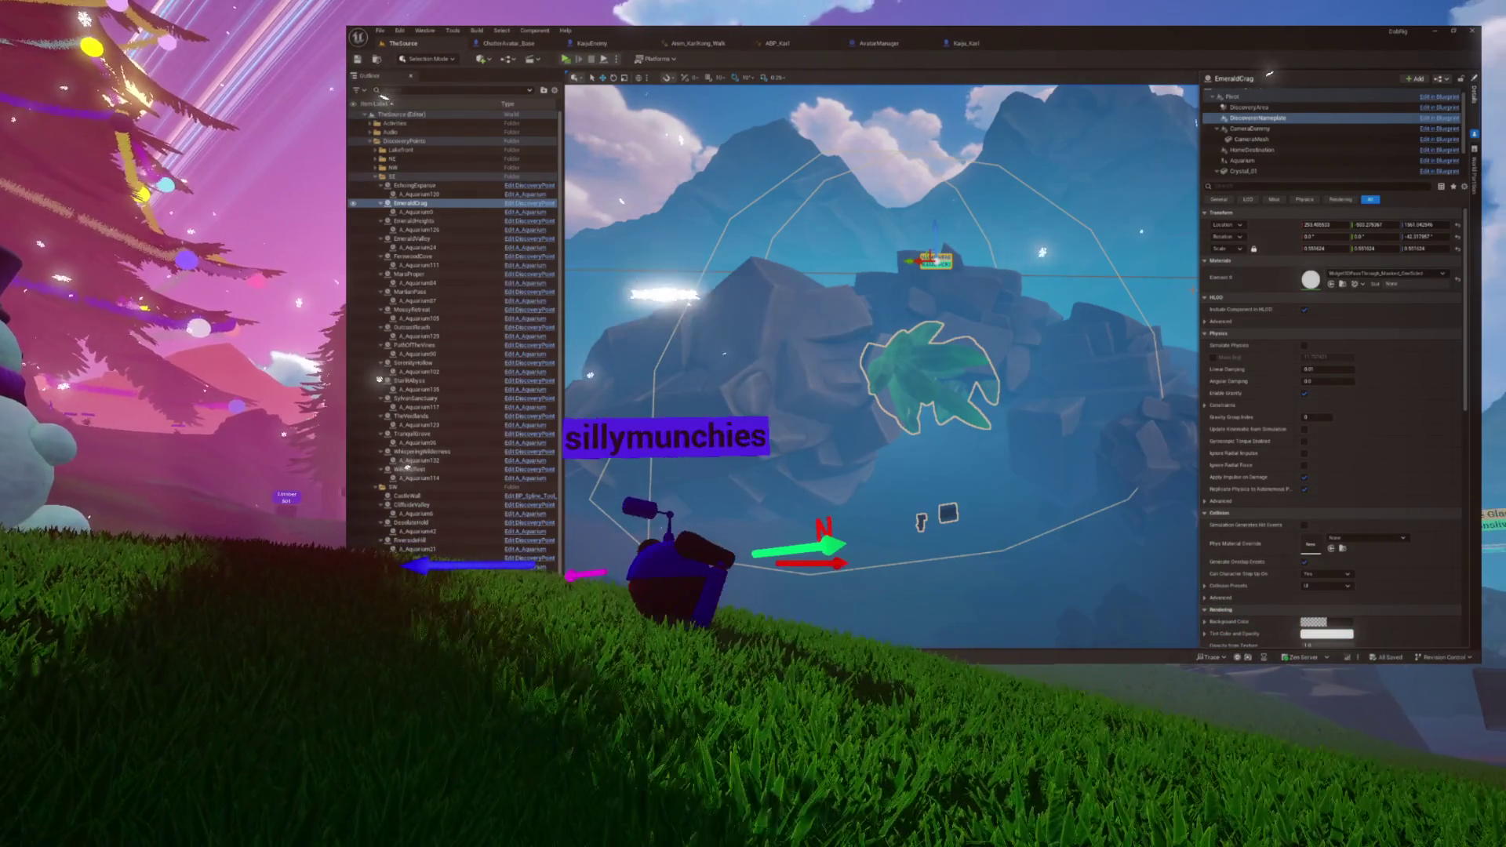
click(1254, 108)
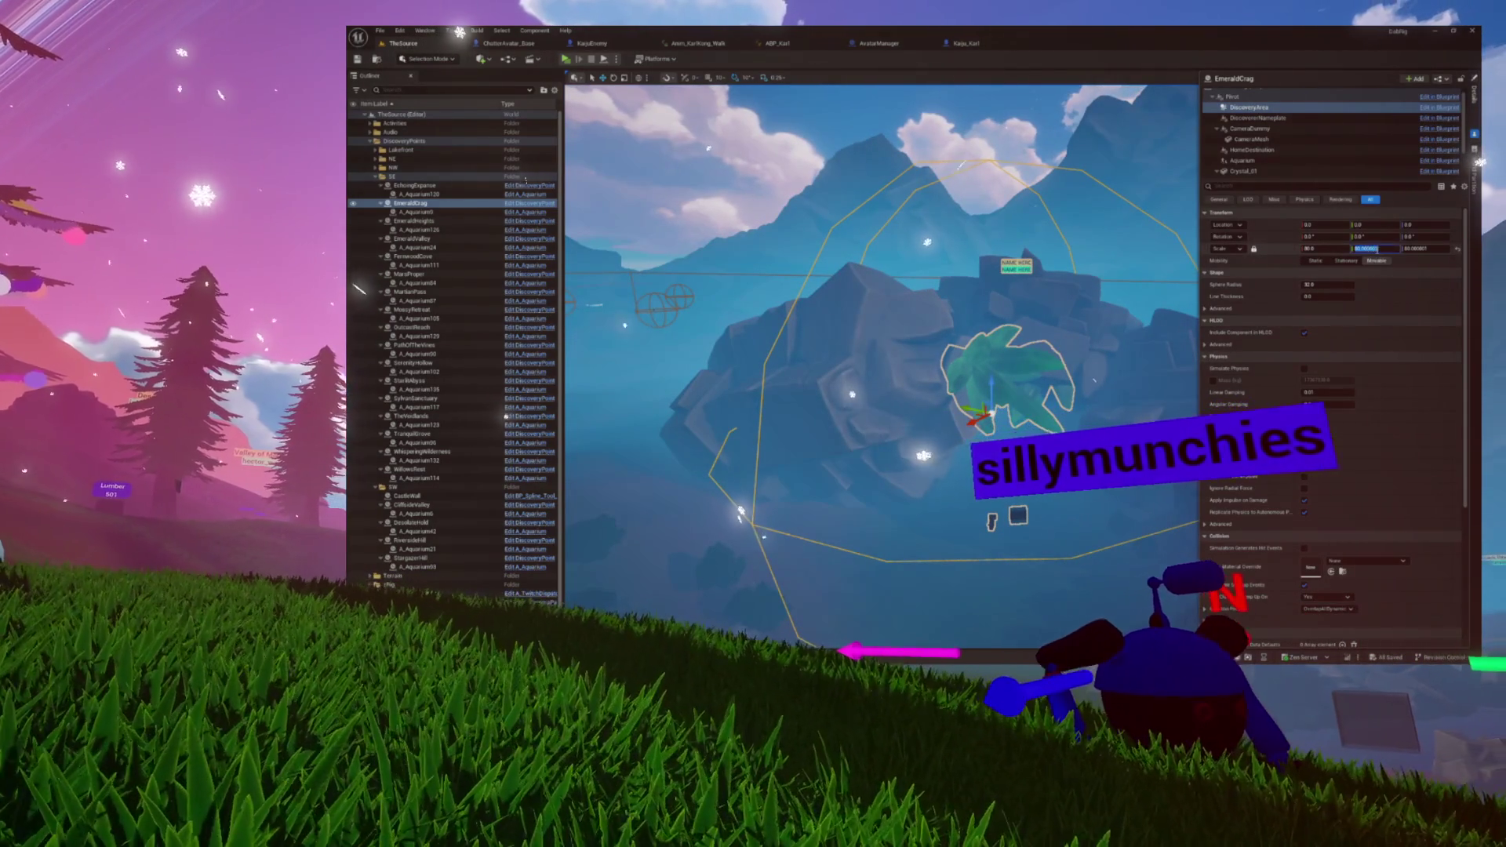
click(1369, 248)
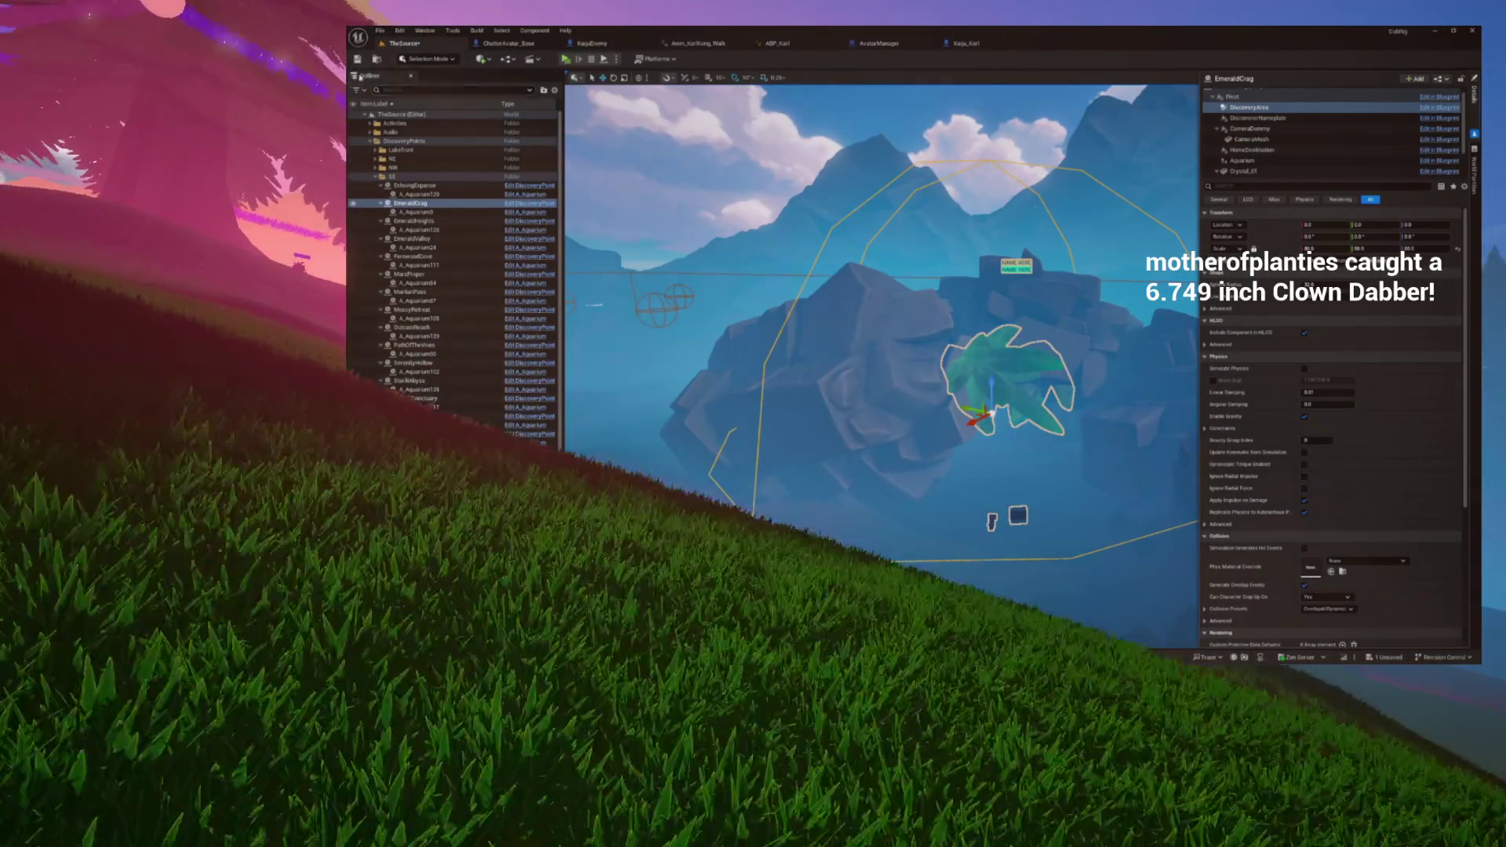
key(ctrl+s)
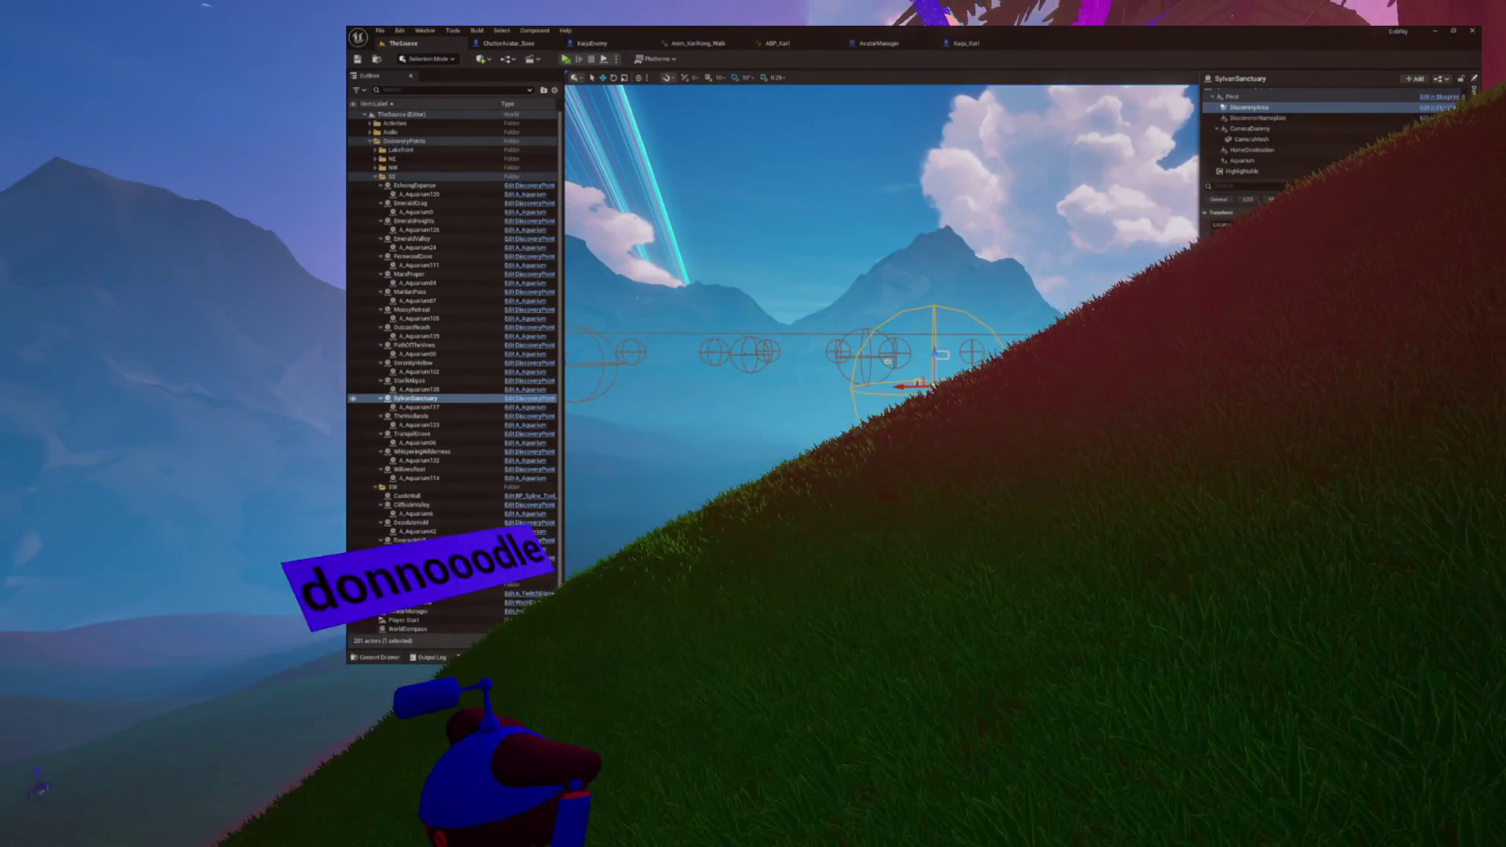
Step: Apply scale 80 to all axes of the SylvanSanctuary DiscoveryArea sphere
key(Return)
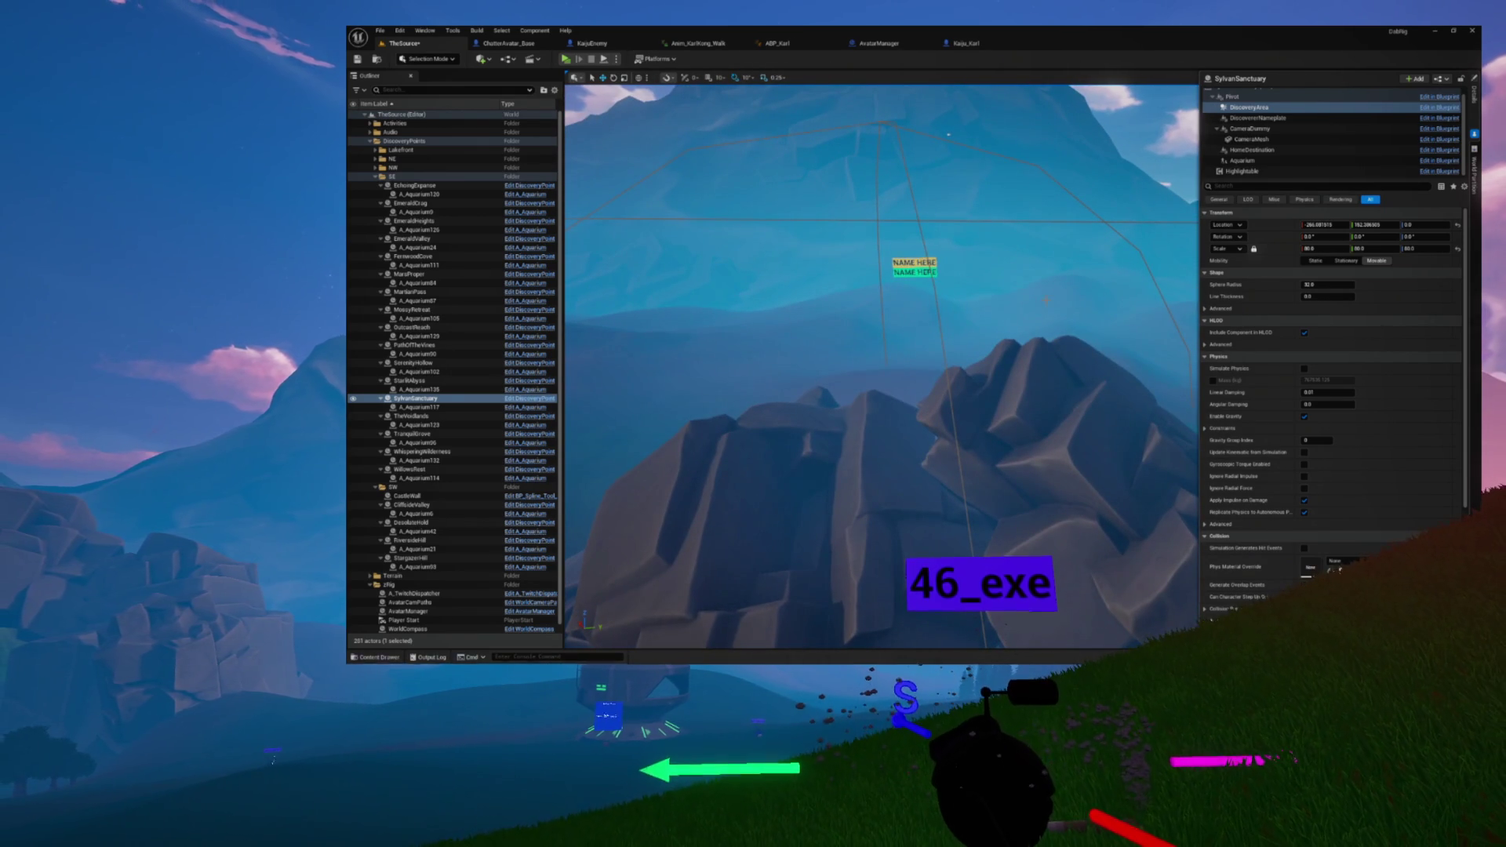
Step: Select and frame CrimsonCrag, then show its DiscoveryArea component's properties
click(946, 471)
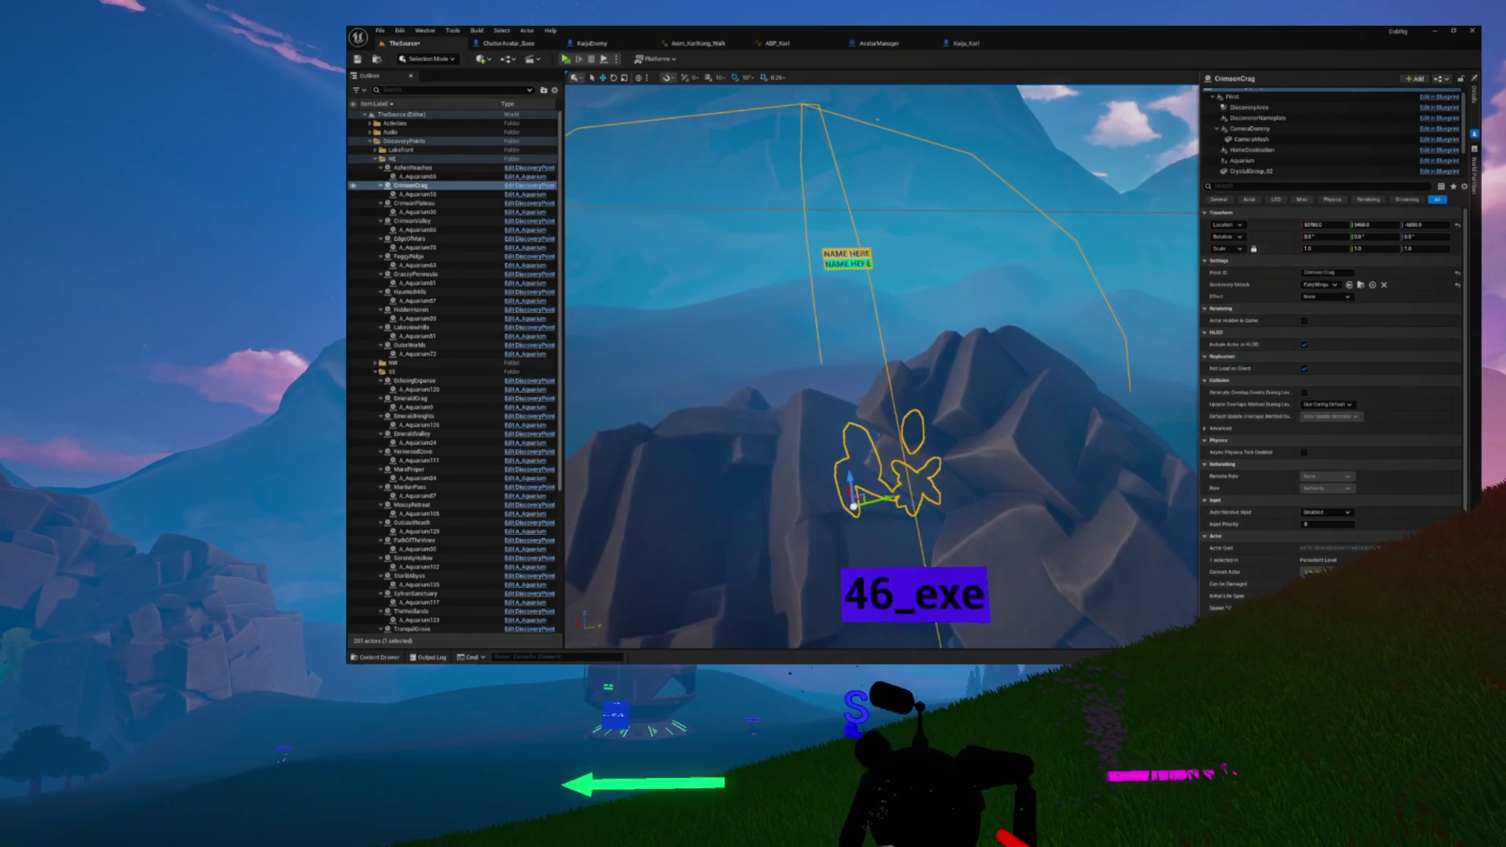
key(f)
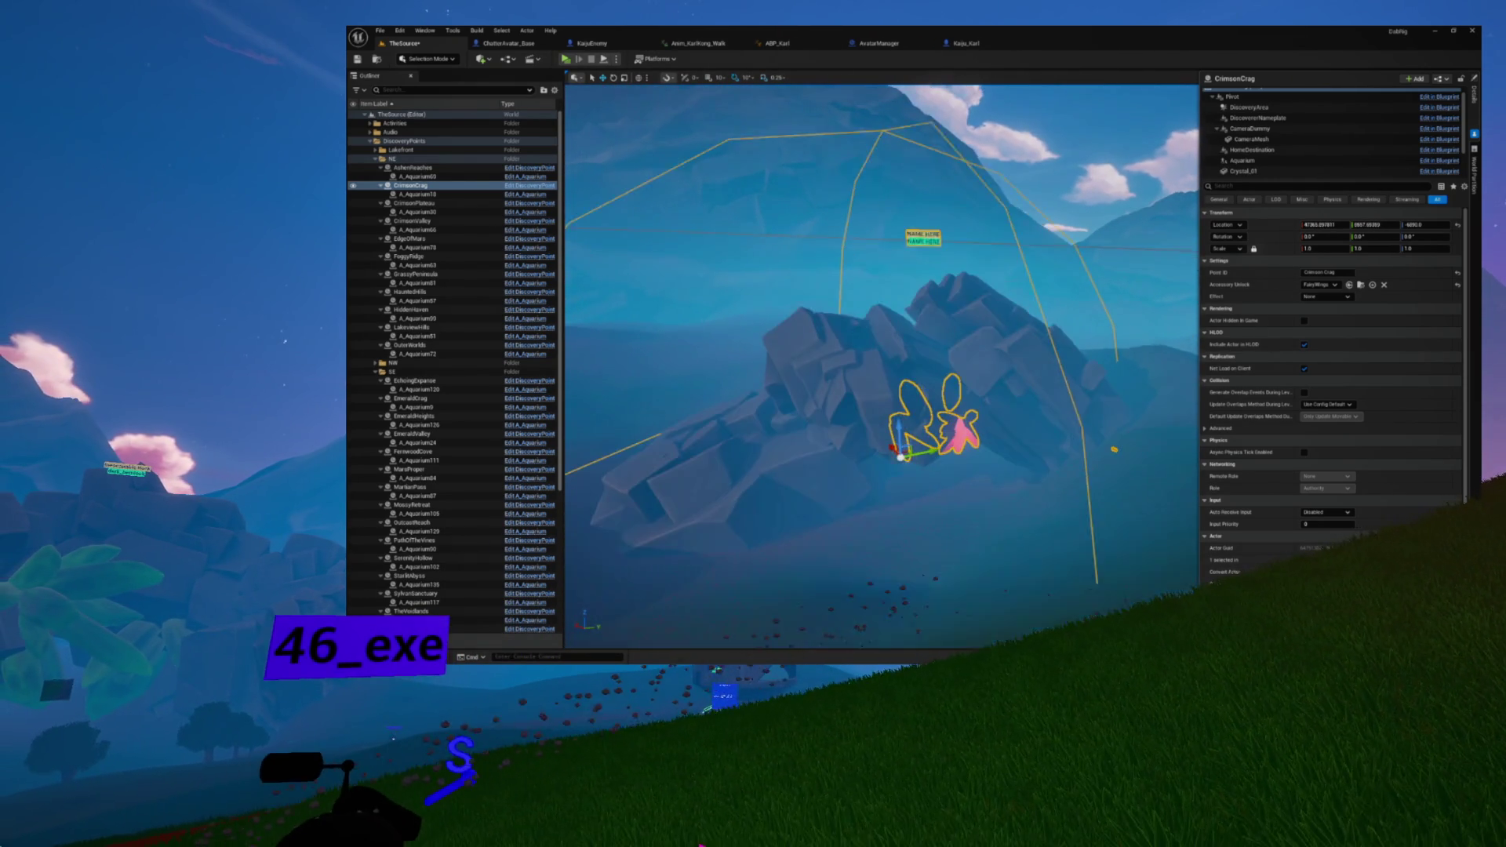
scroll(1263, 118, up, 2)
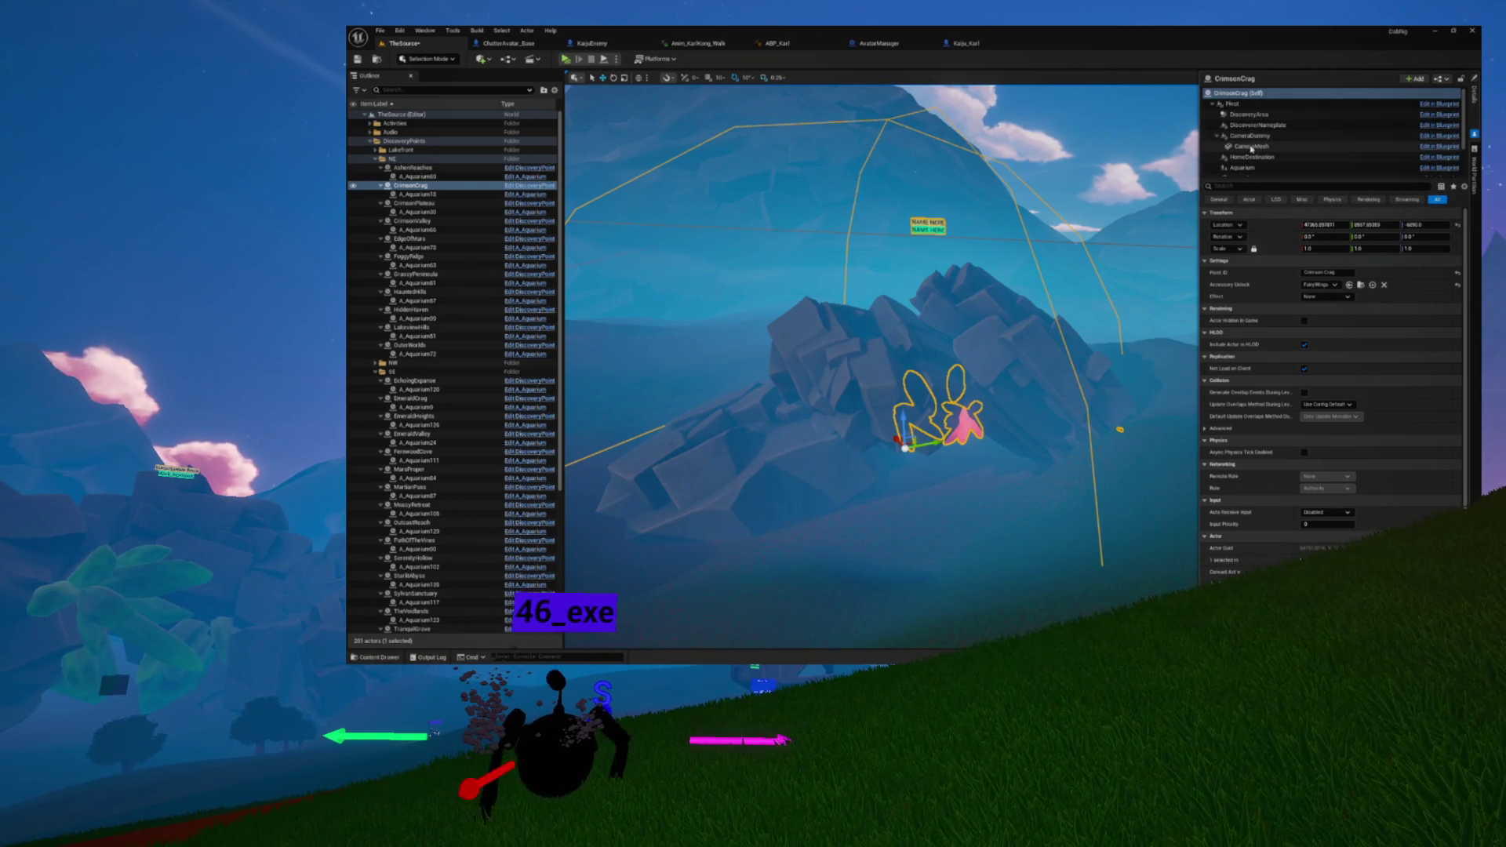
click(1250, 119)
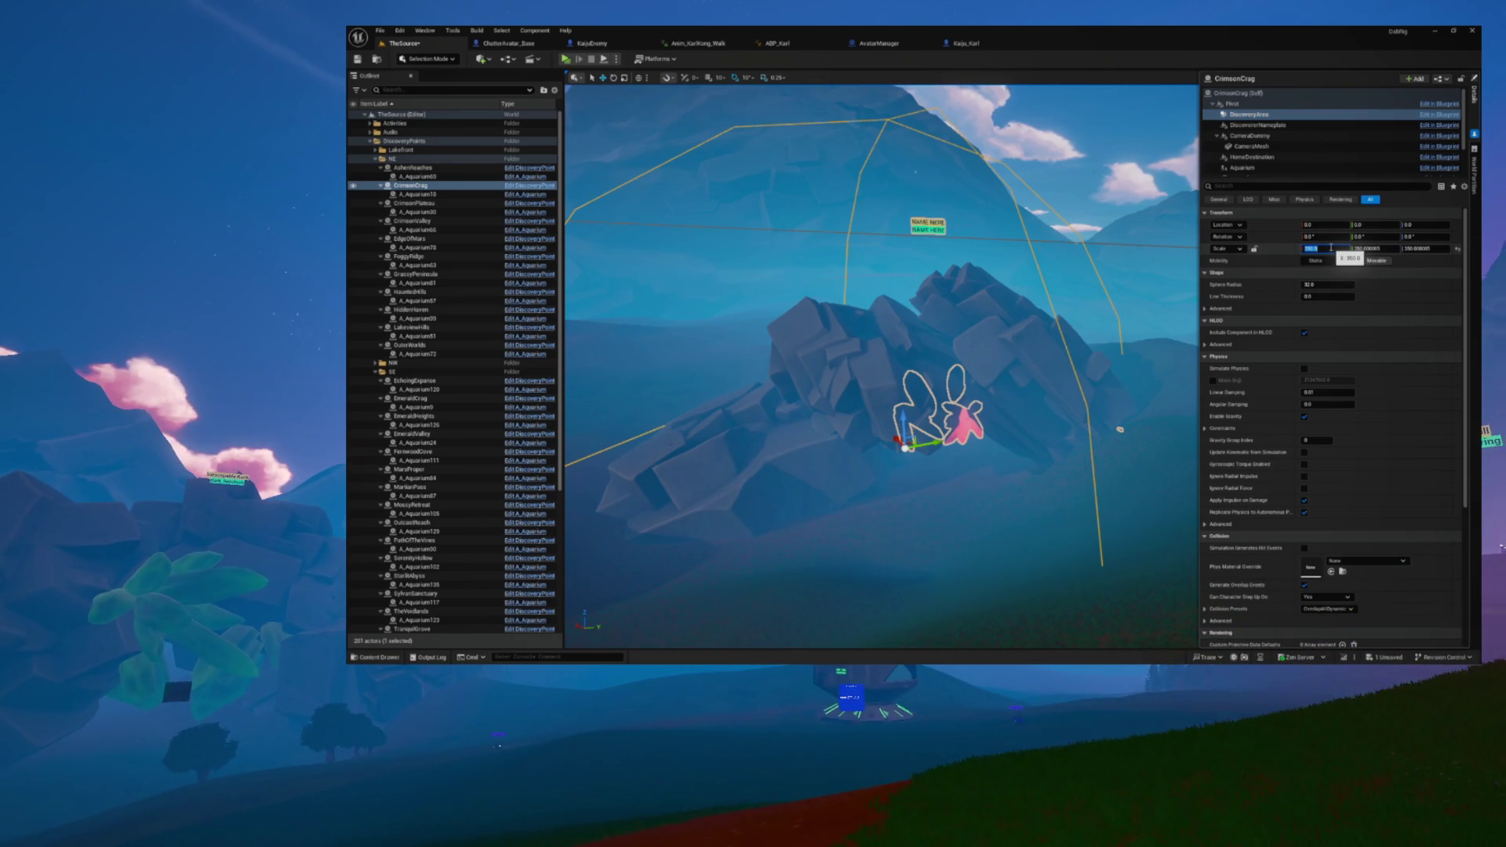
Step: Set CrimsonCrag's DiscoveryArea sphere scale to 80 on X, Y and Z
text(80)
key(Return)
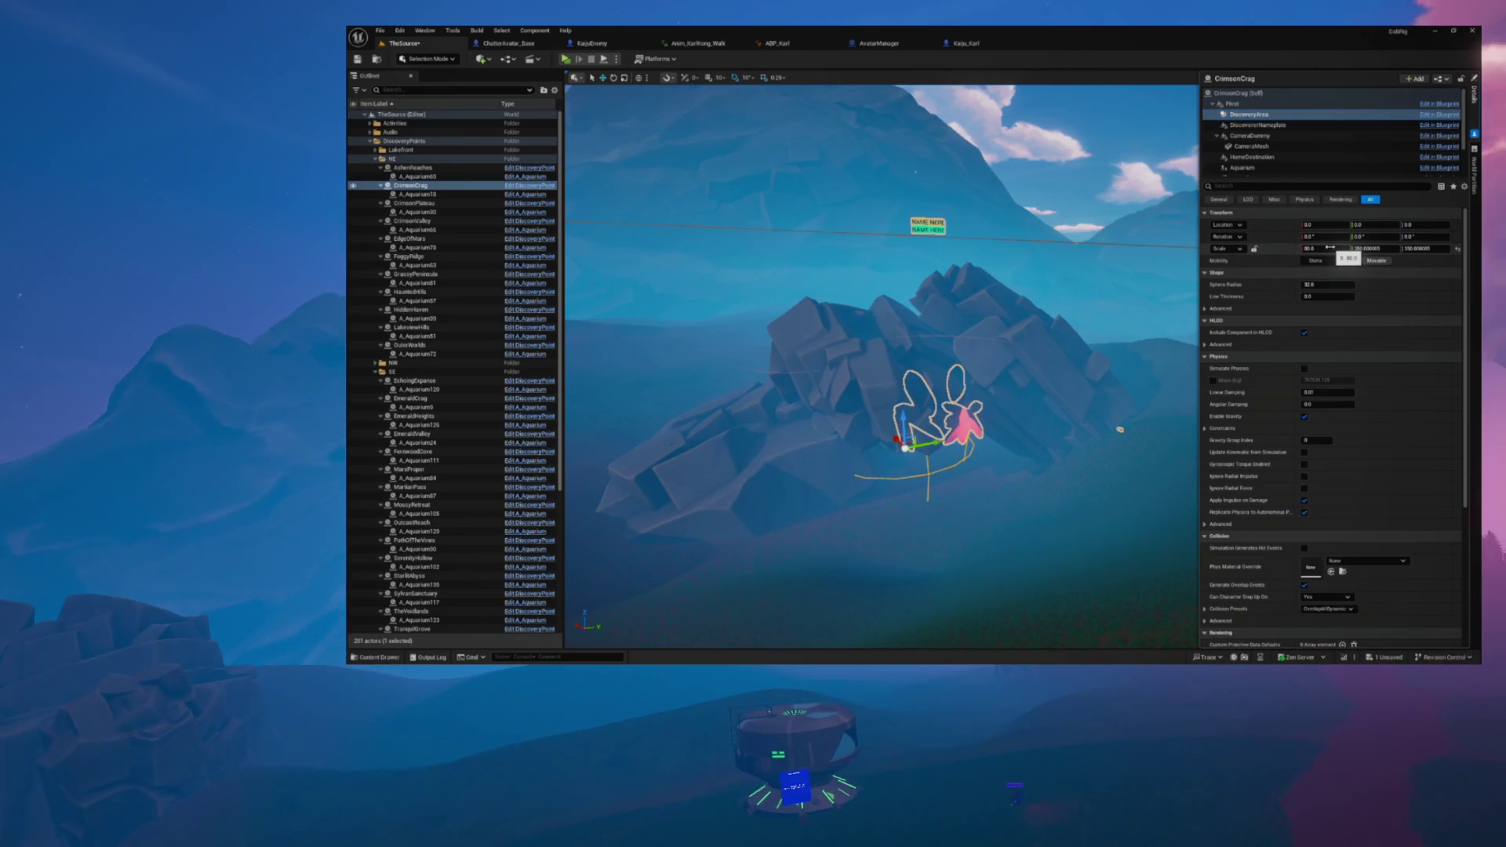
click(1369, 249)
text(80)
key(Return)
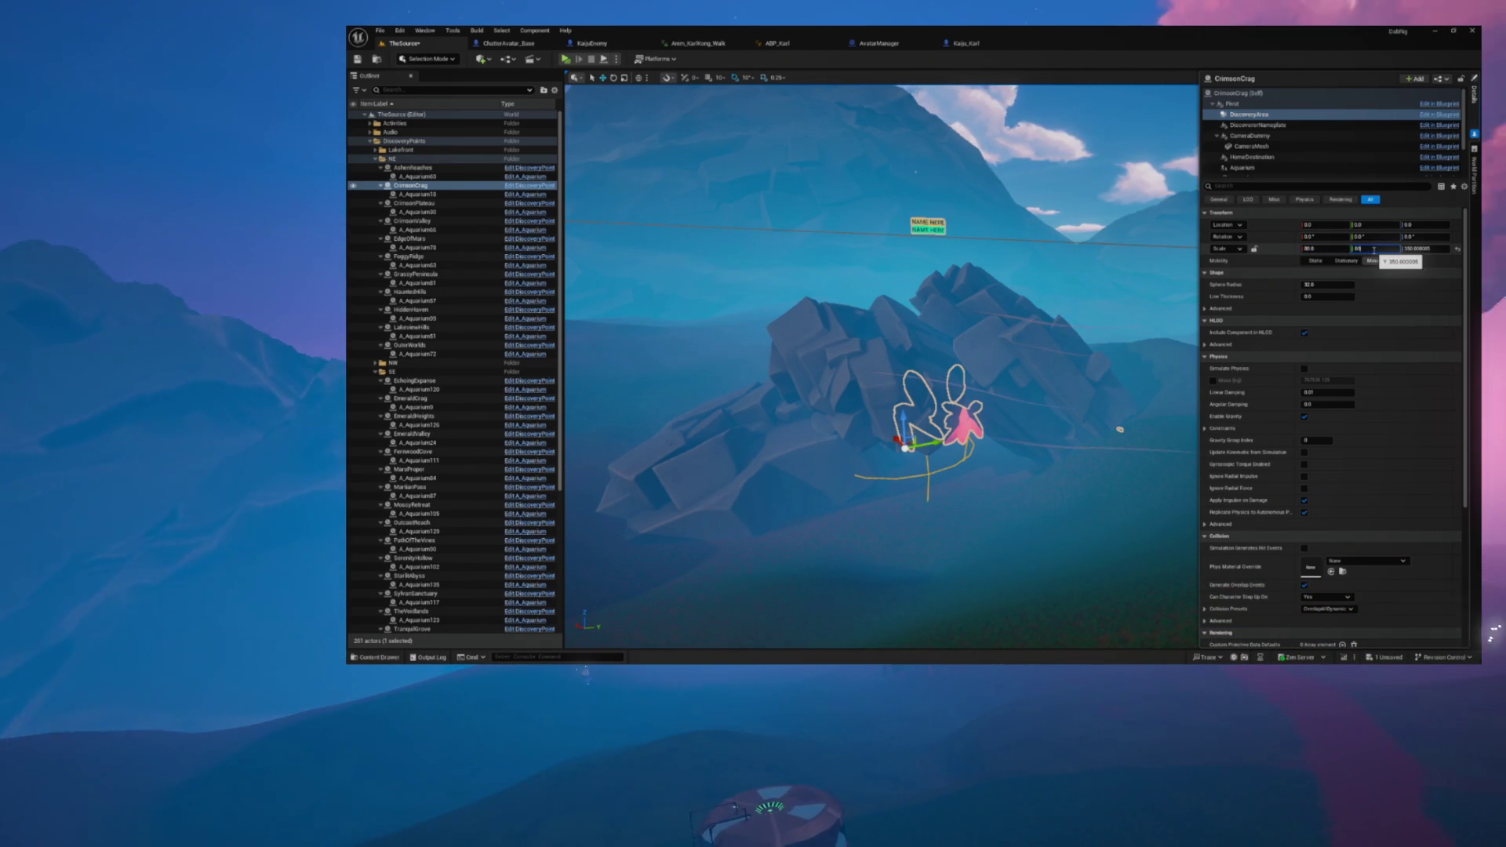
click(1410, 249)
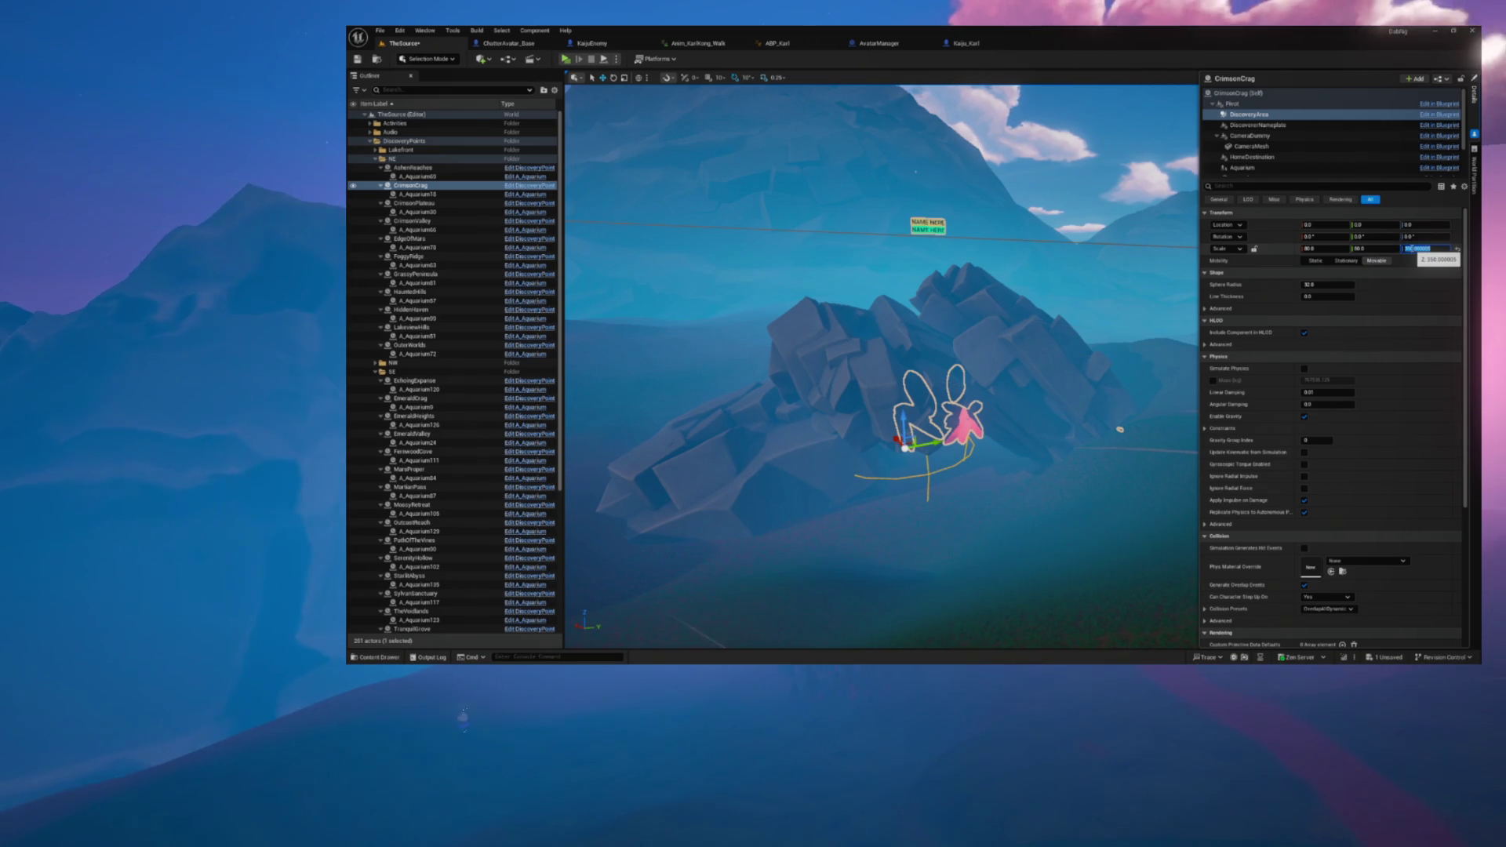
text(80)
key(Return)
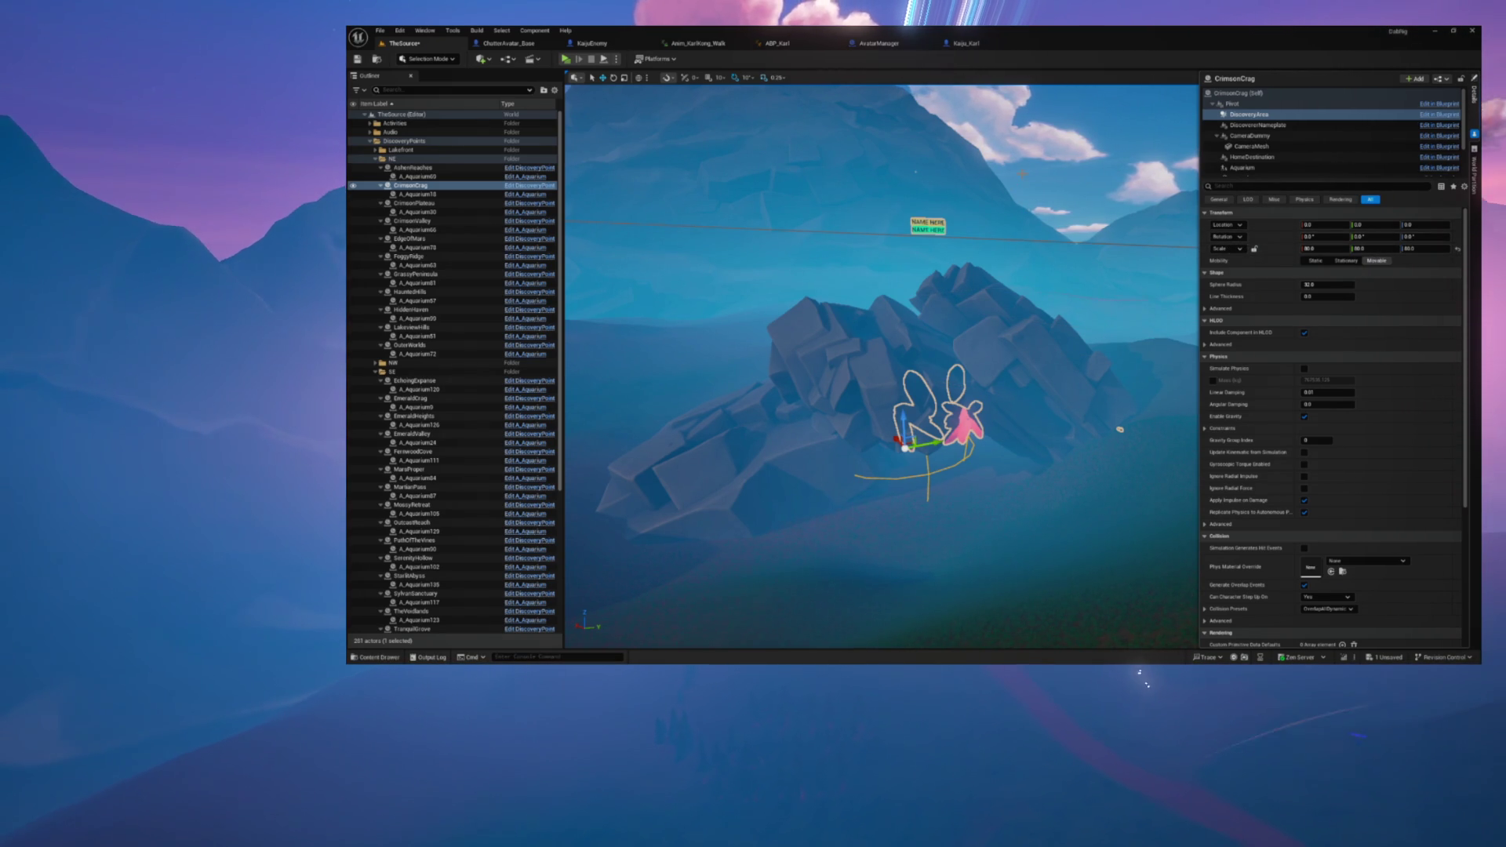
Step: Set the CrimsonCrag actor's own scale to 4 and reframe the view on it
click(1245, 102)
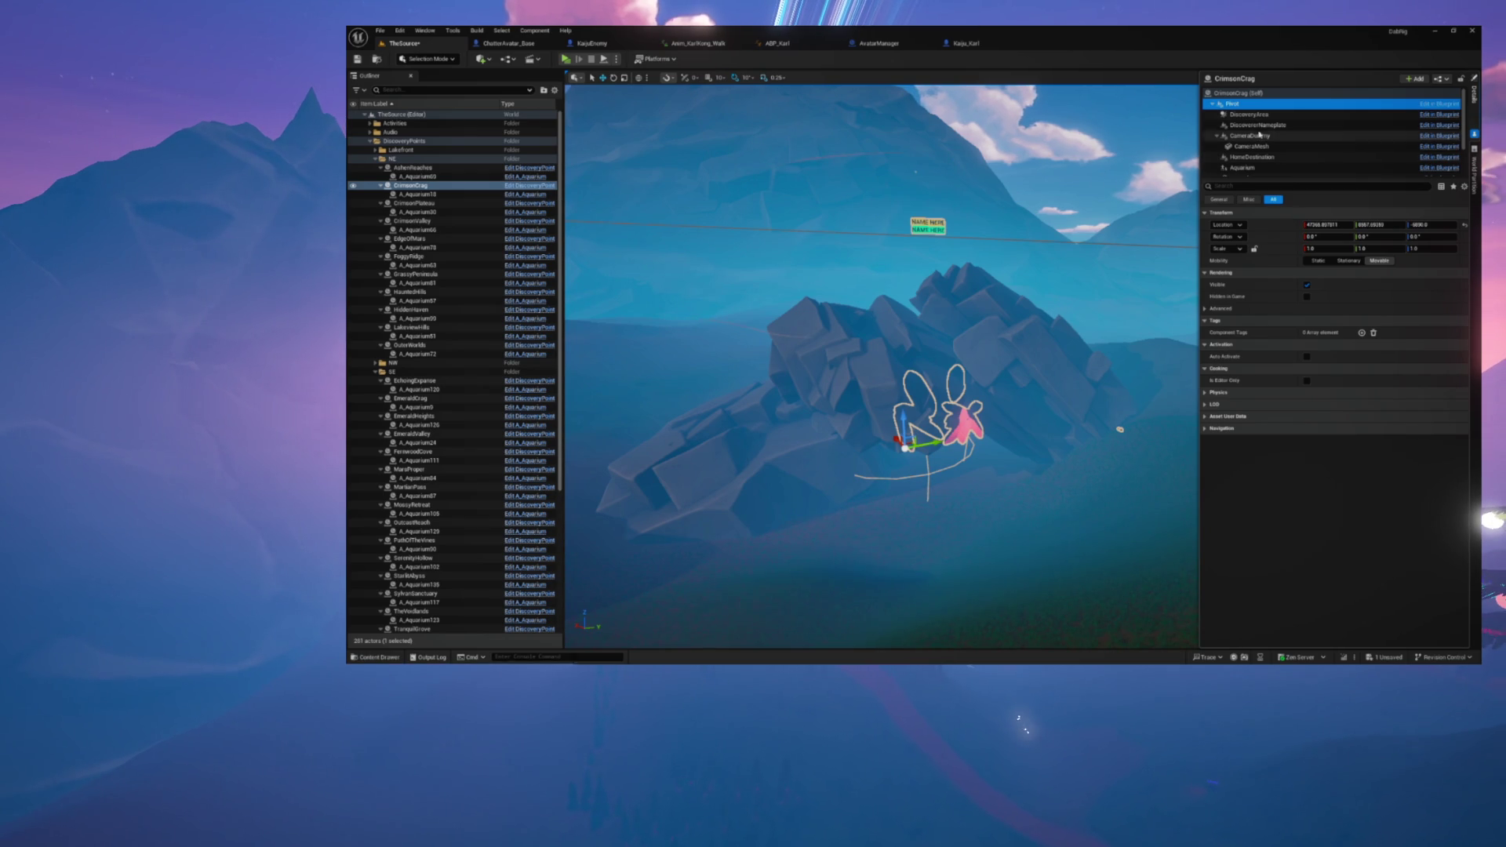
click(1269, 93)
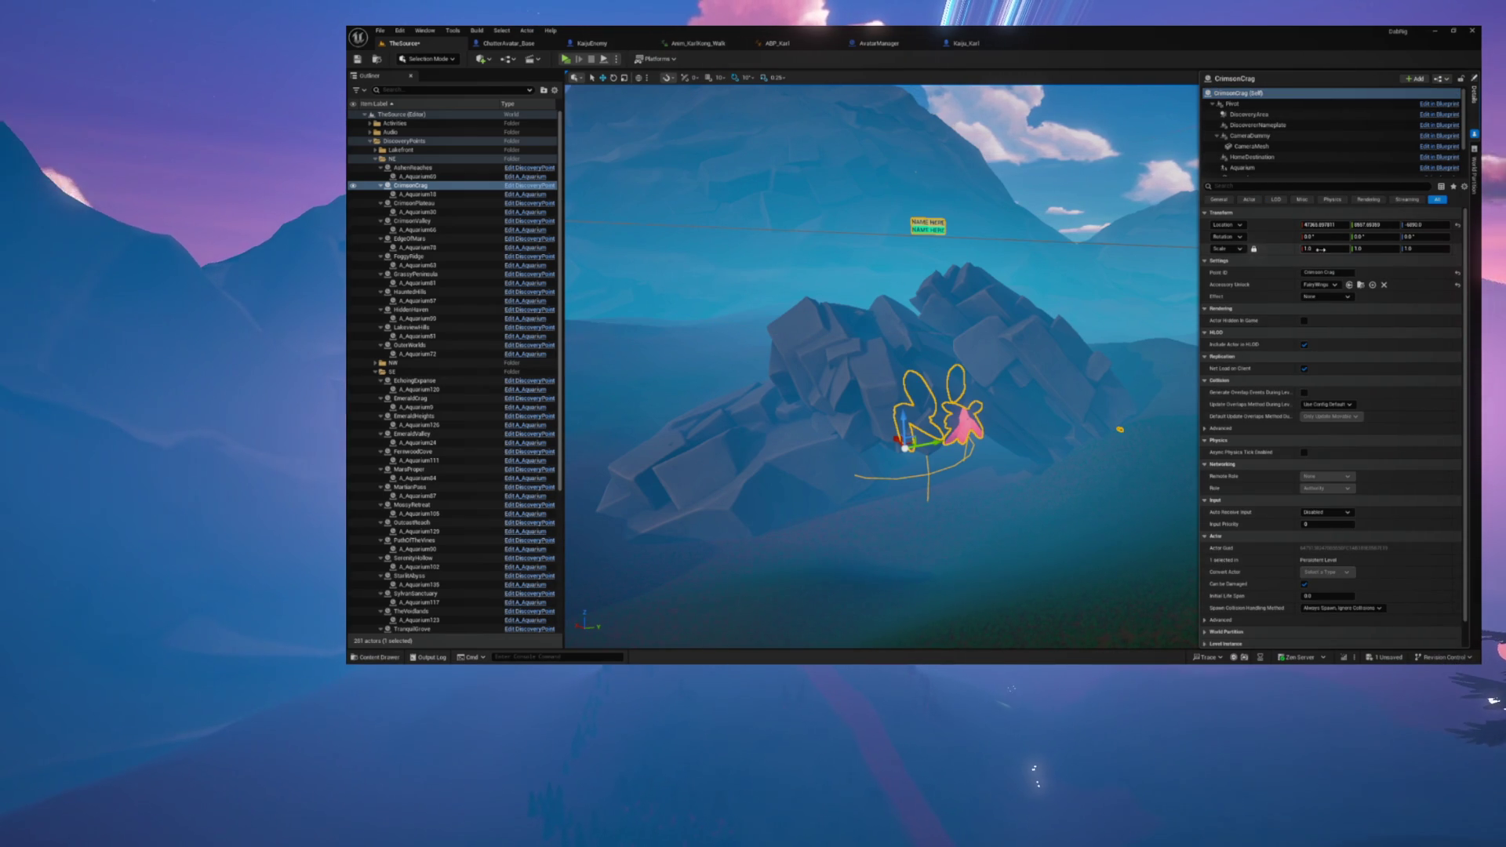
text(4)
key(Return)
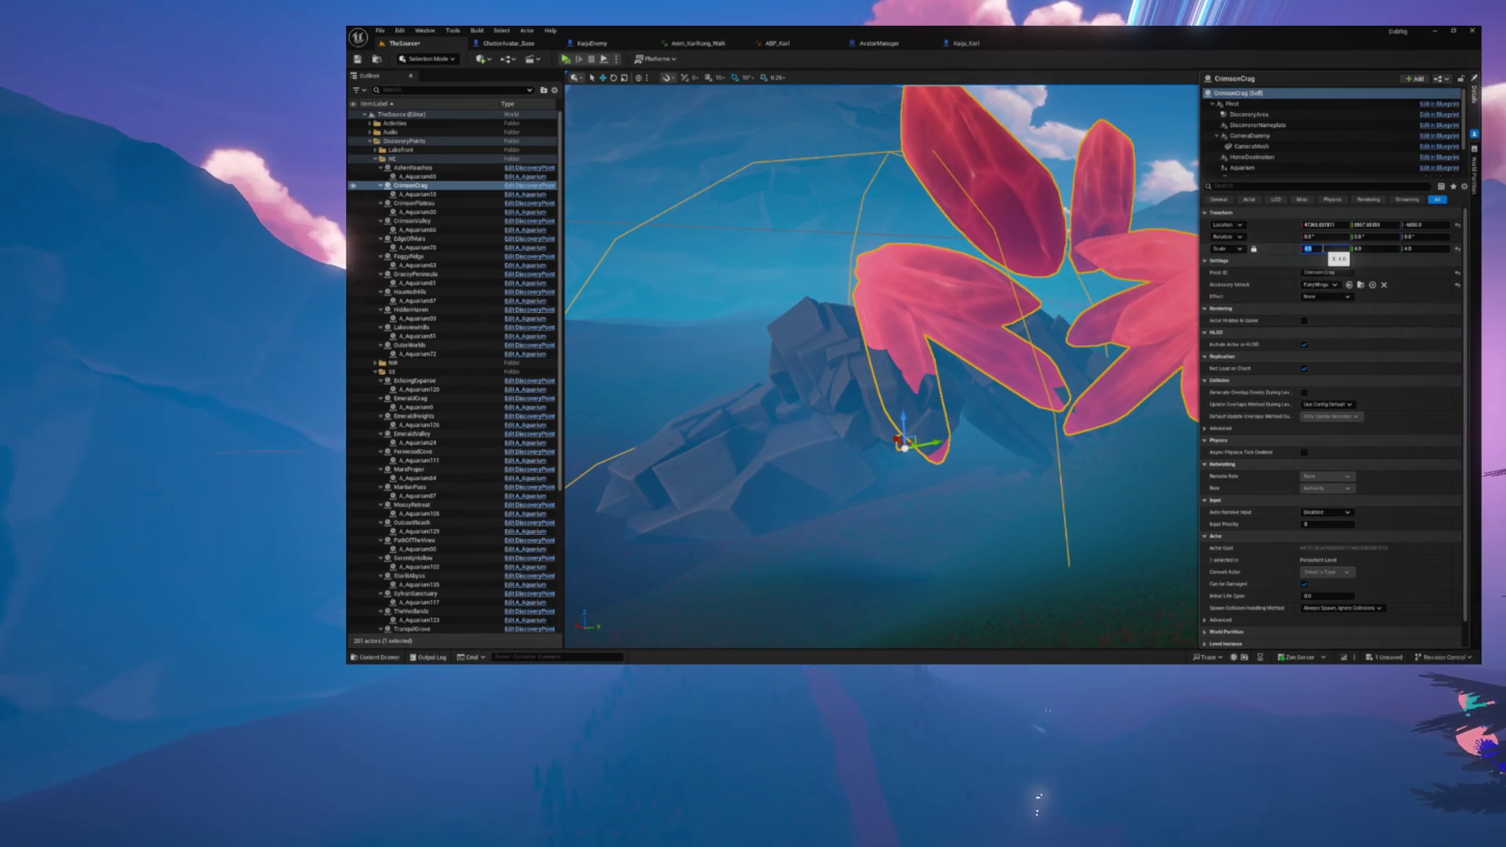
key(f)
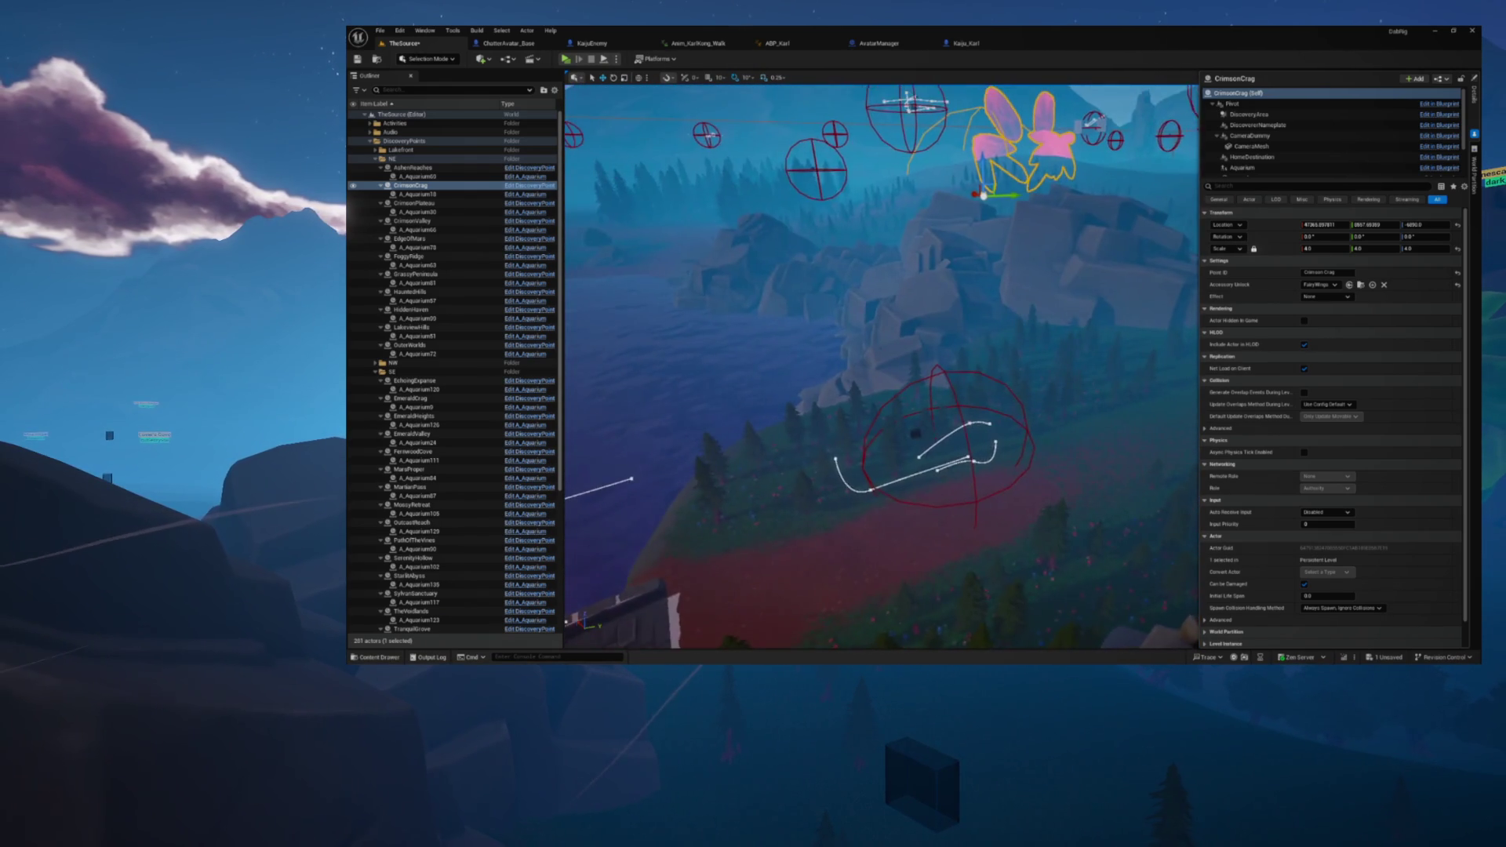
Step: Select the CrossingCrag discovery point in the Lakefront group
click(937, 420)
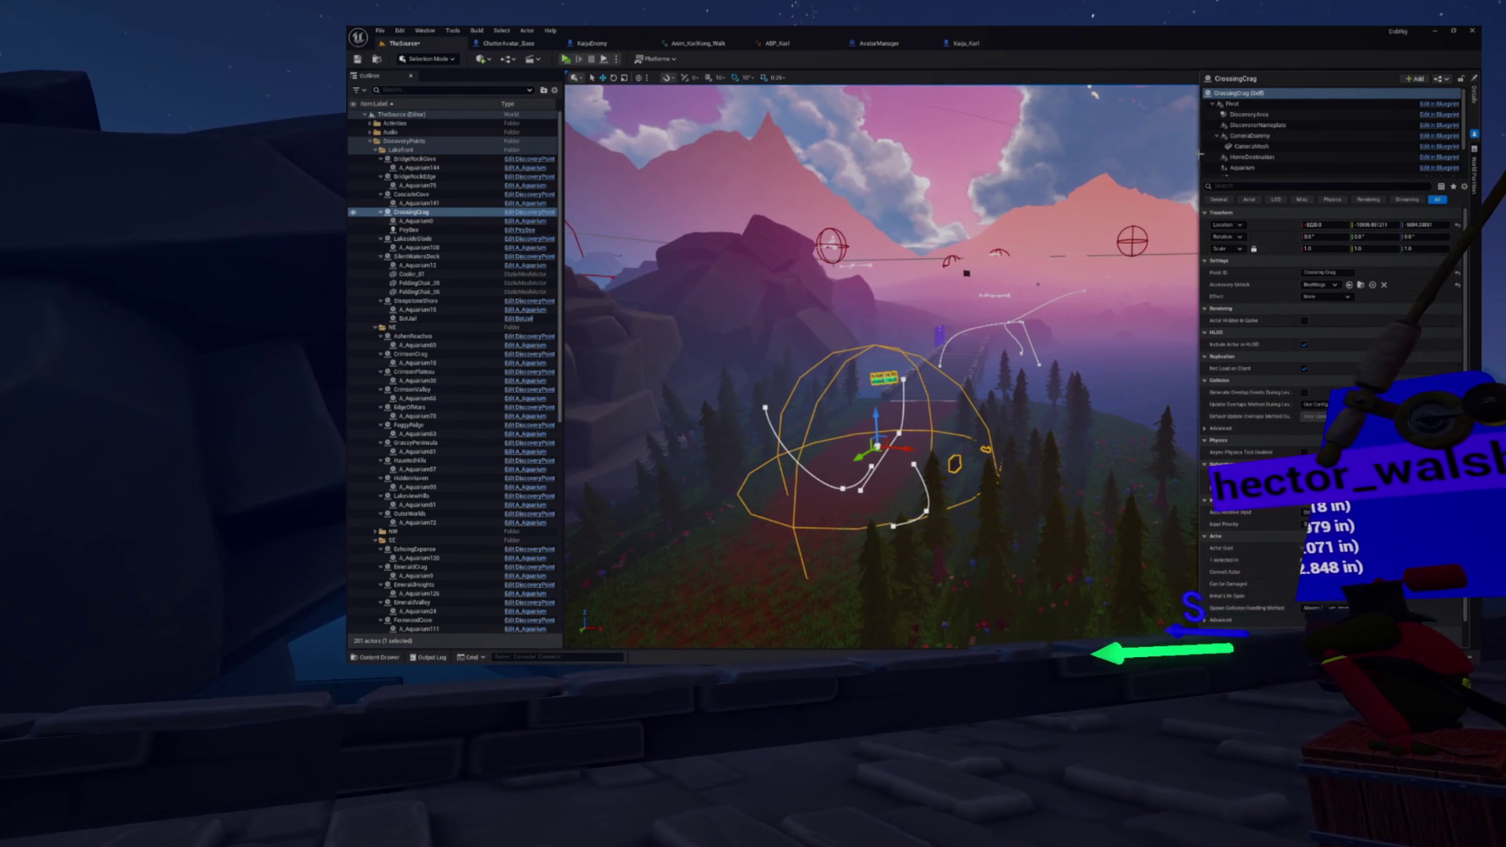
click(1260, 126)
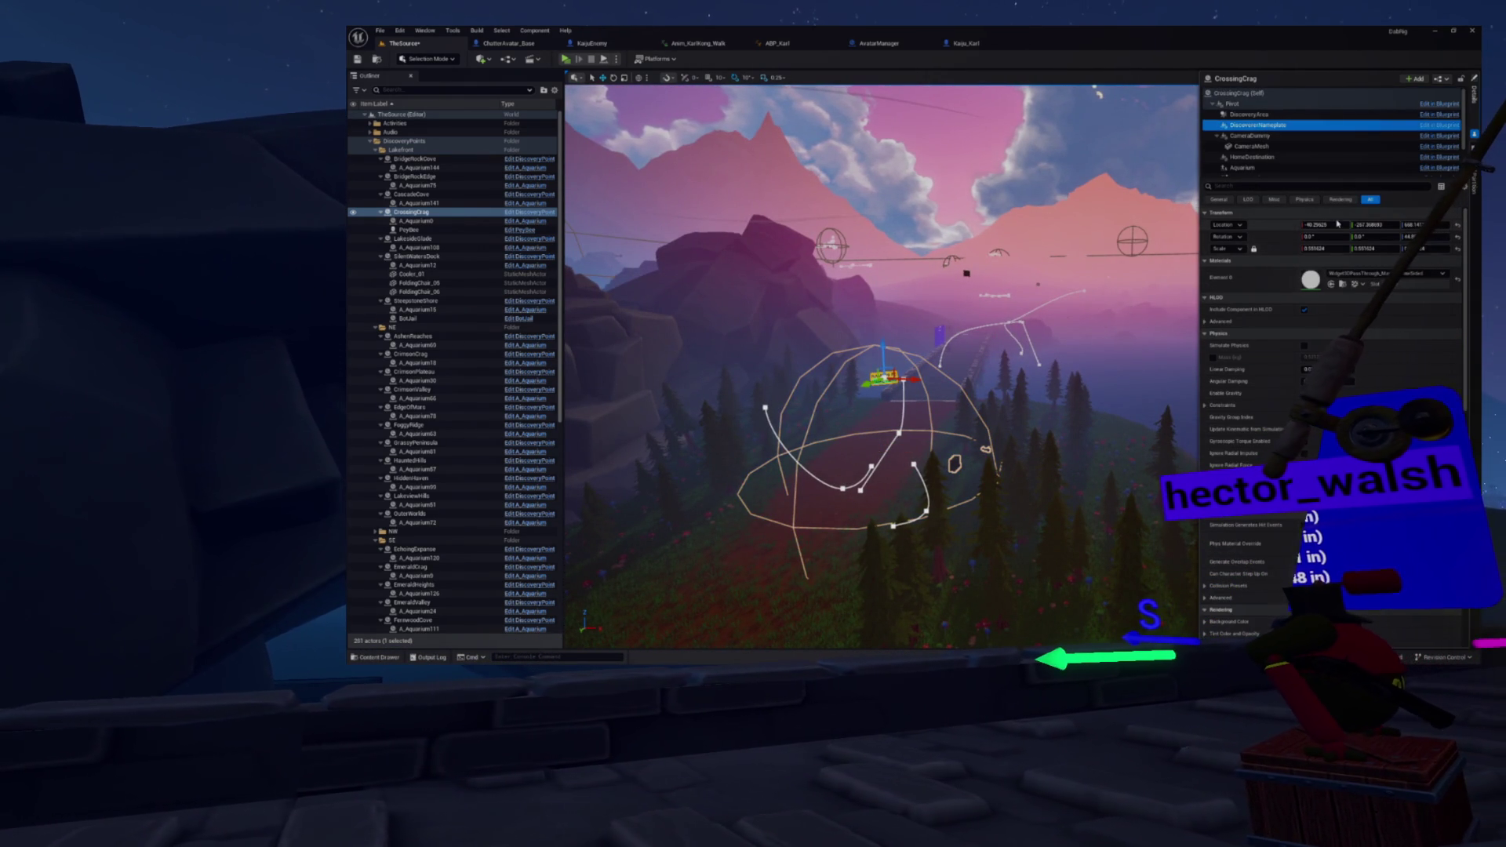
click(1246, 115)
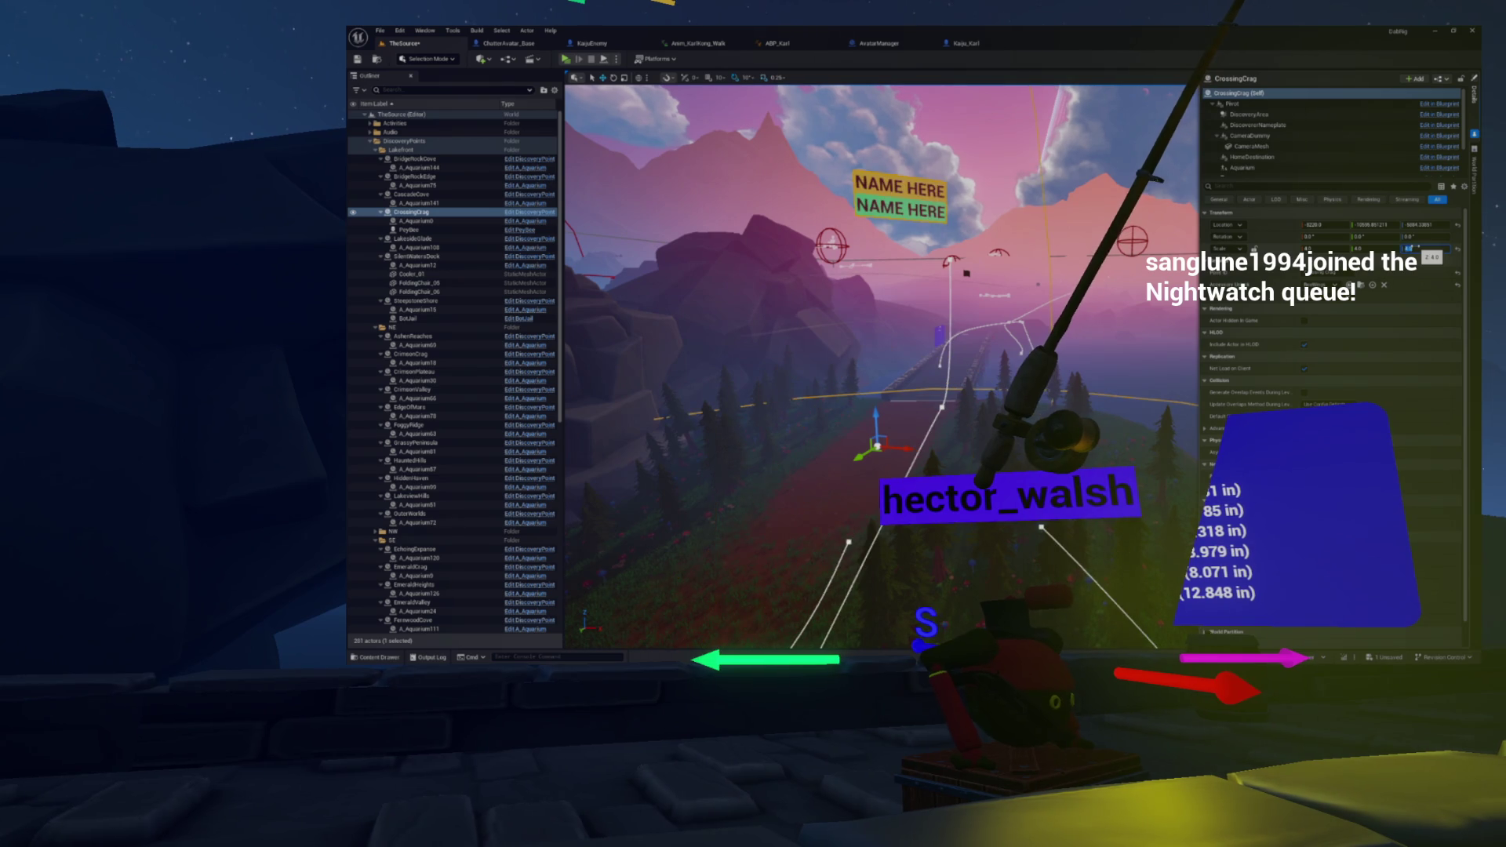
Step: Frame CrossingCrag in the viewport, then briefly show and hide the Content Drawer
key(f)
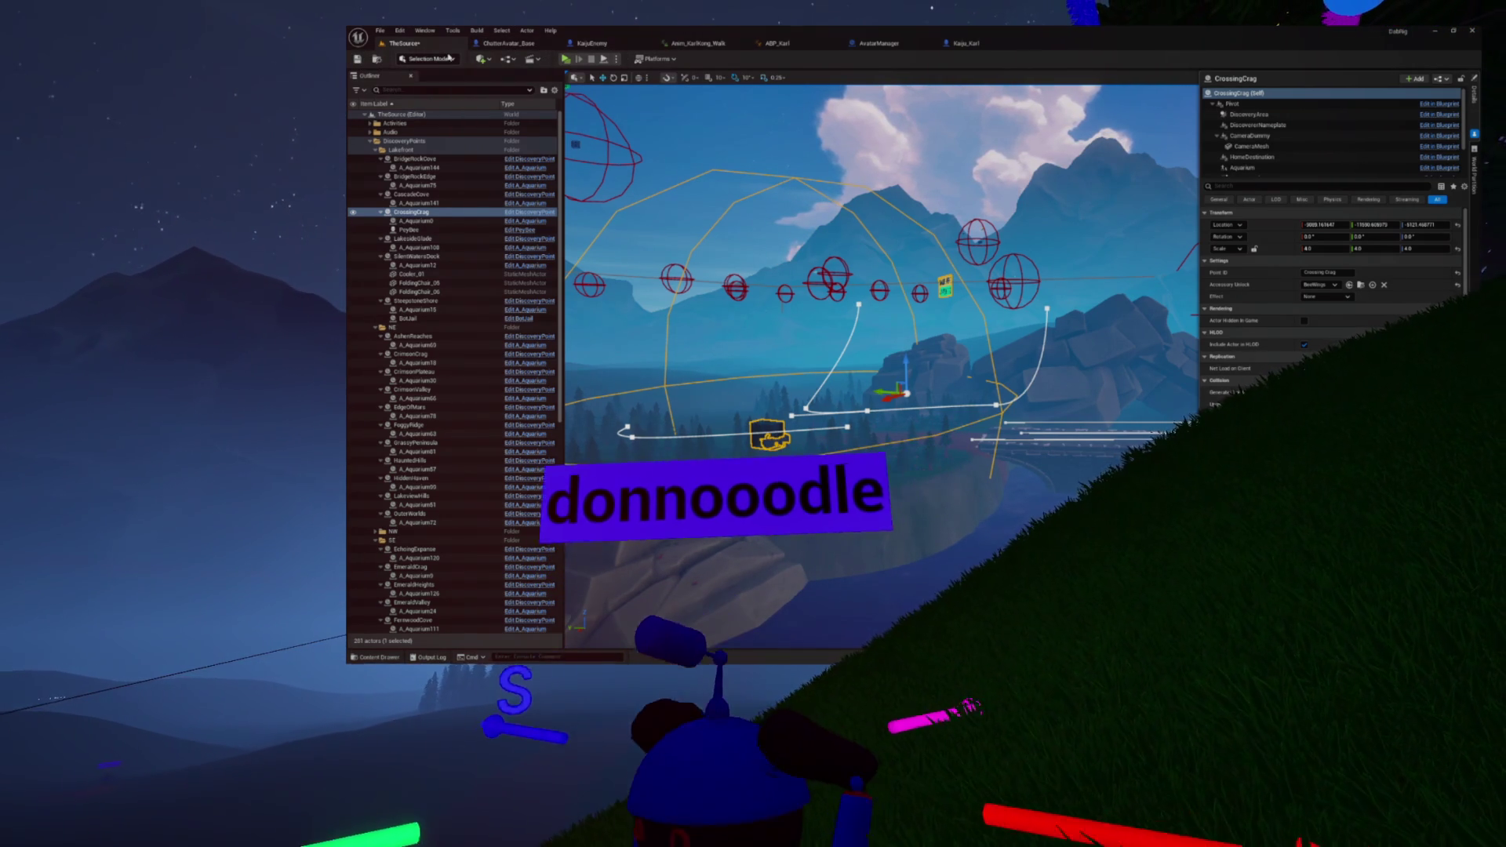
key(ctrl+space)
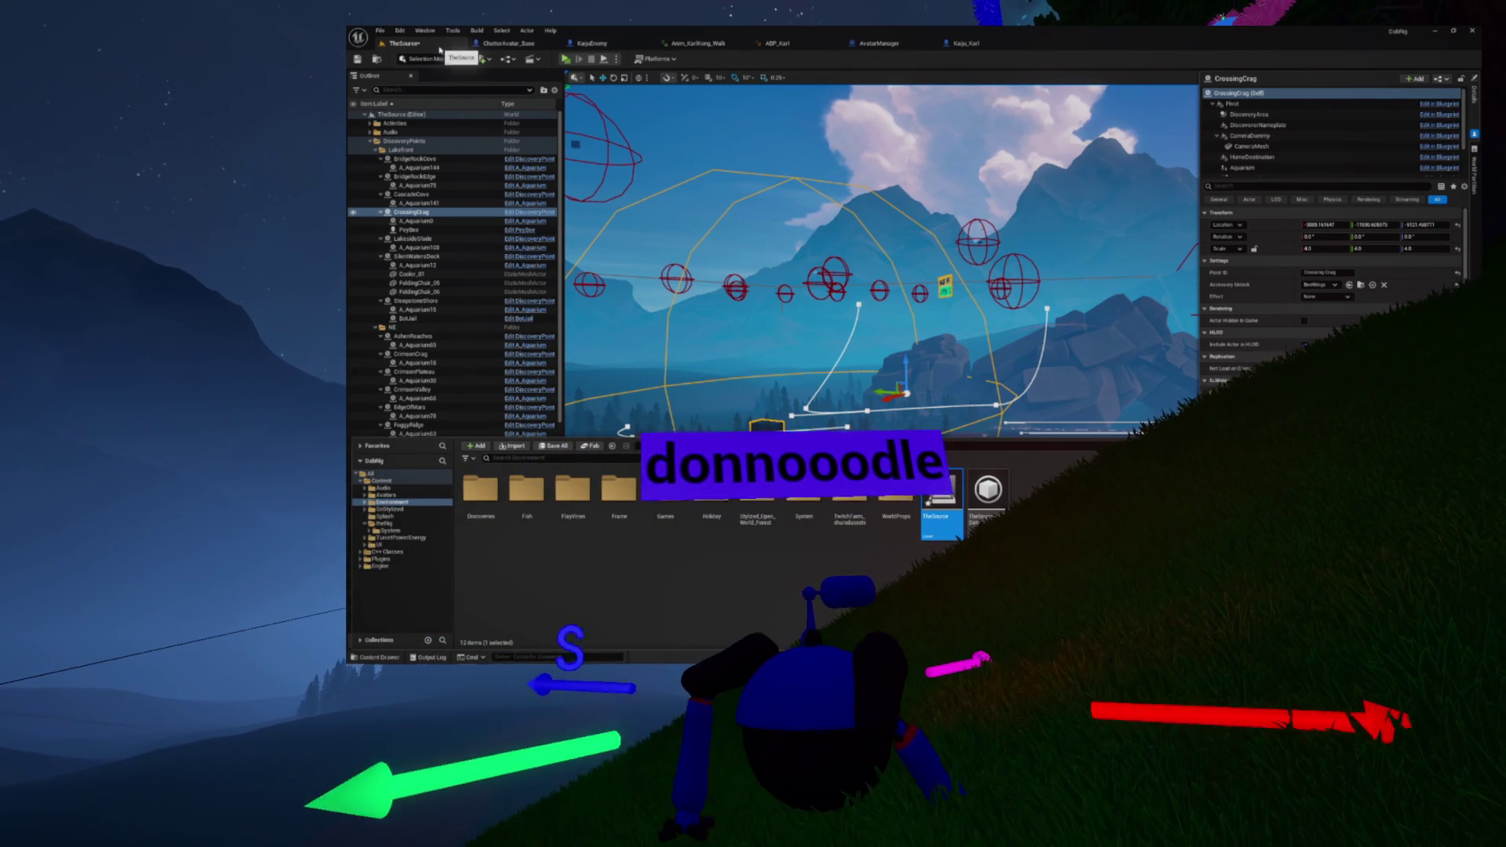
key(ctrl+space)
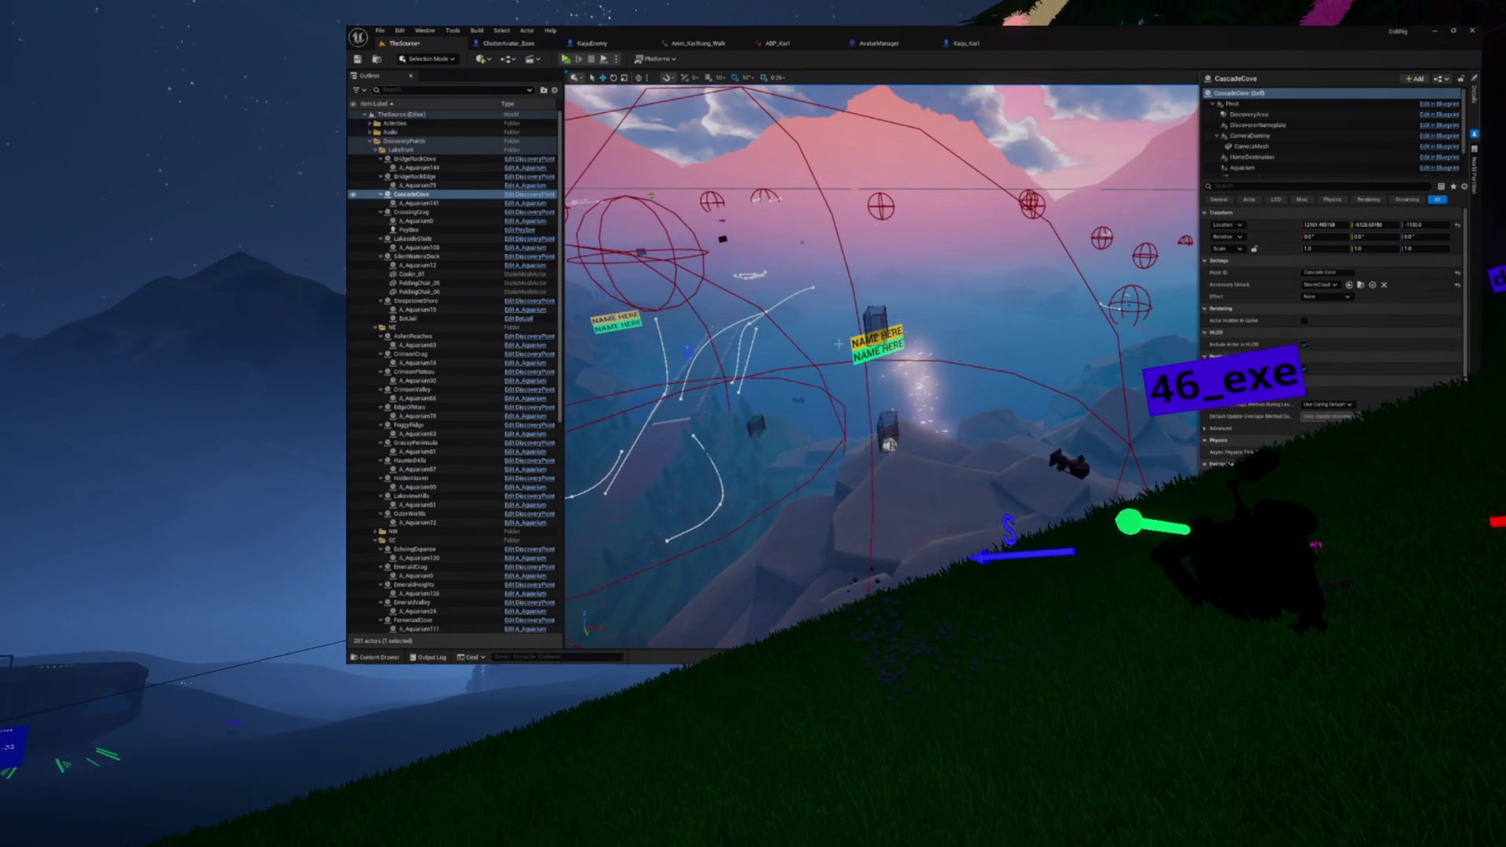
Step: Focus the view on BouldersGate2, then select CascadeCove and SteepstoneShore in turn
click(888, 441)
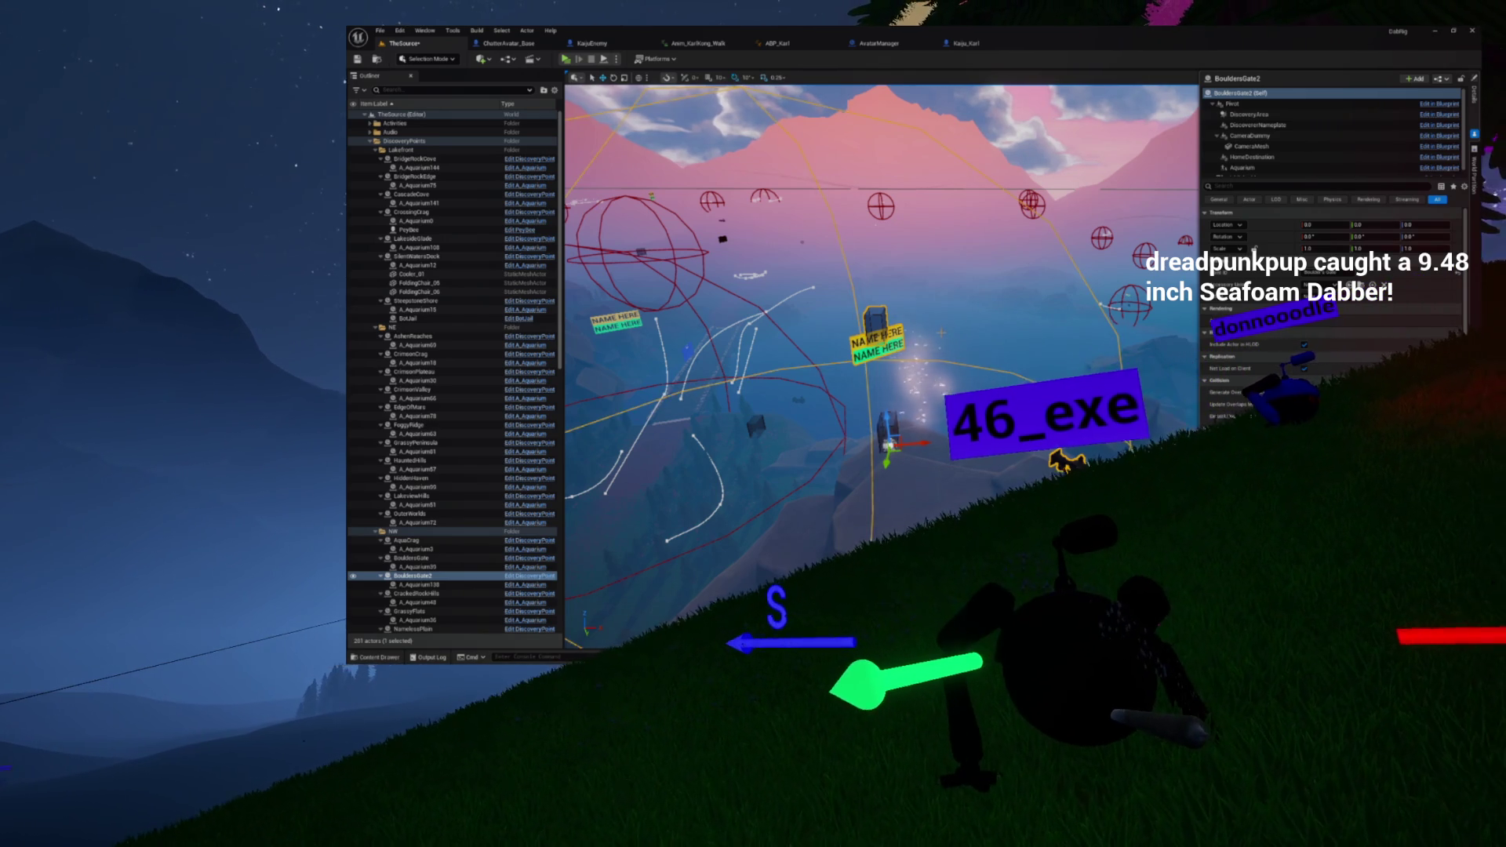
key(f)
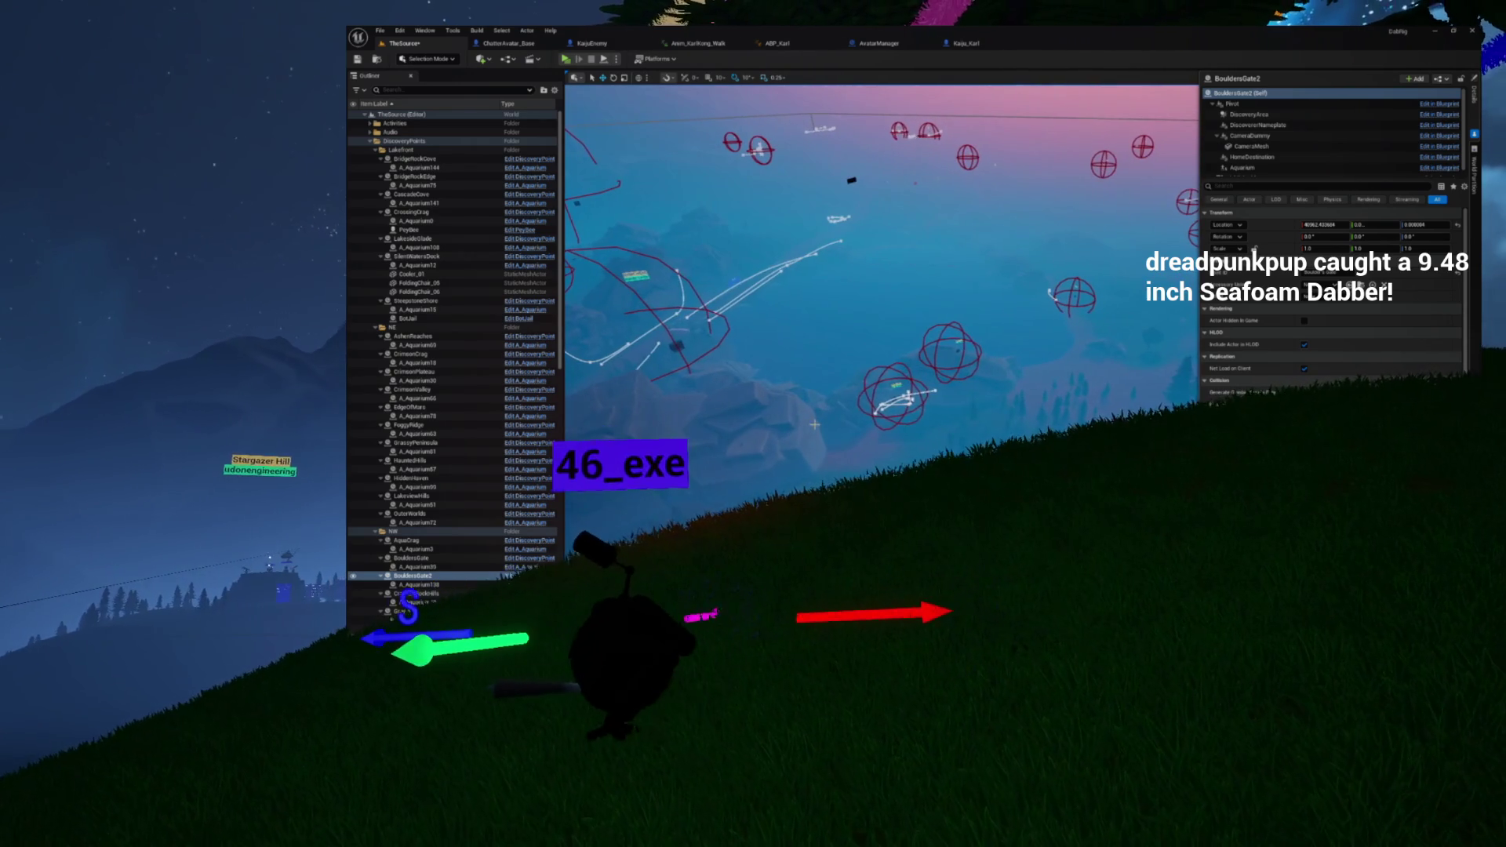
click(894, 396)
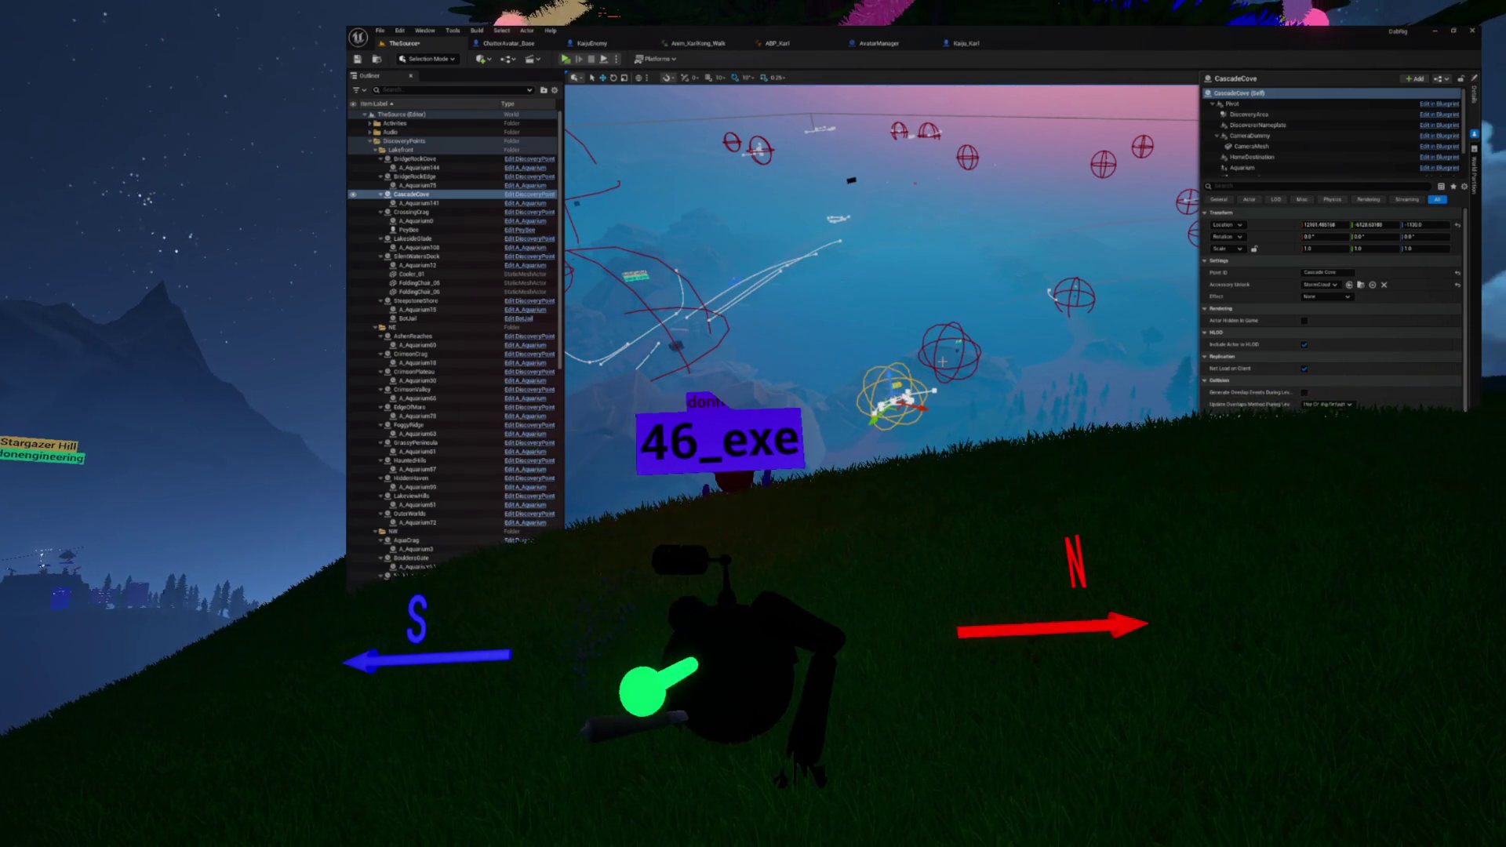
click(953, 352)
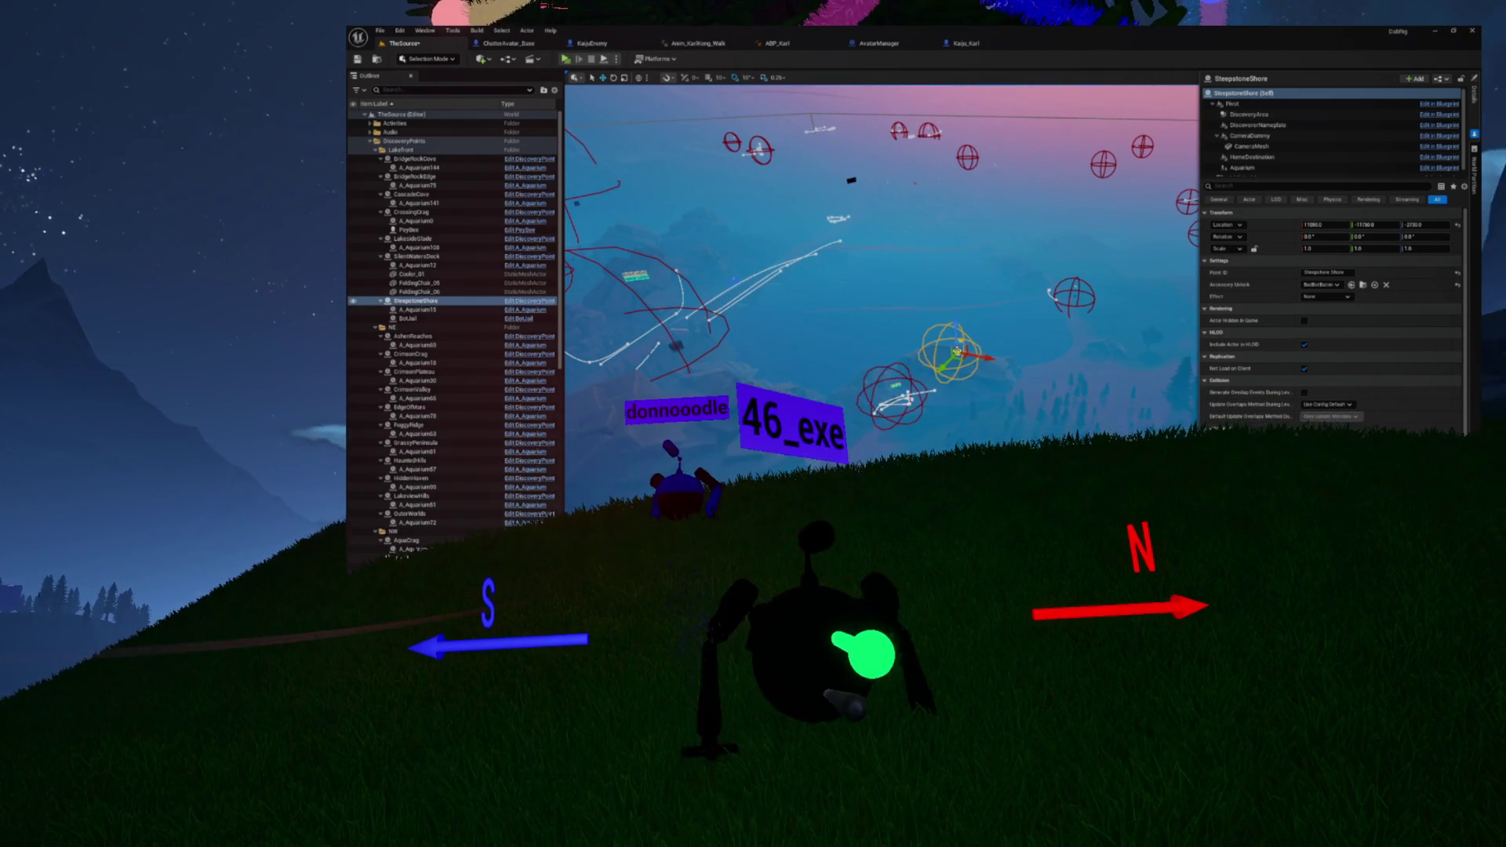
Step: Frame and zoom in on SteepstoneShore, then select the nearby BotJail actor
key(f)
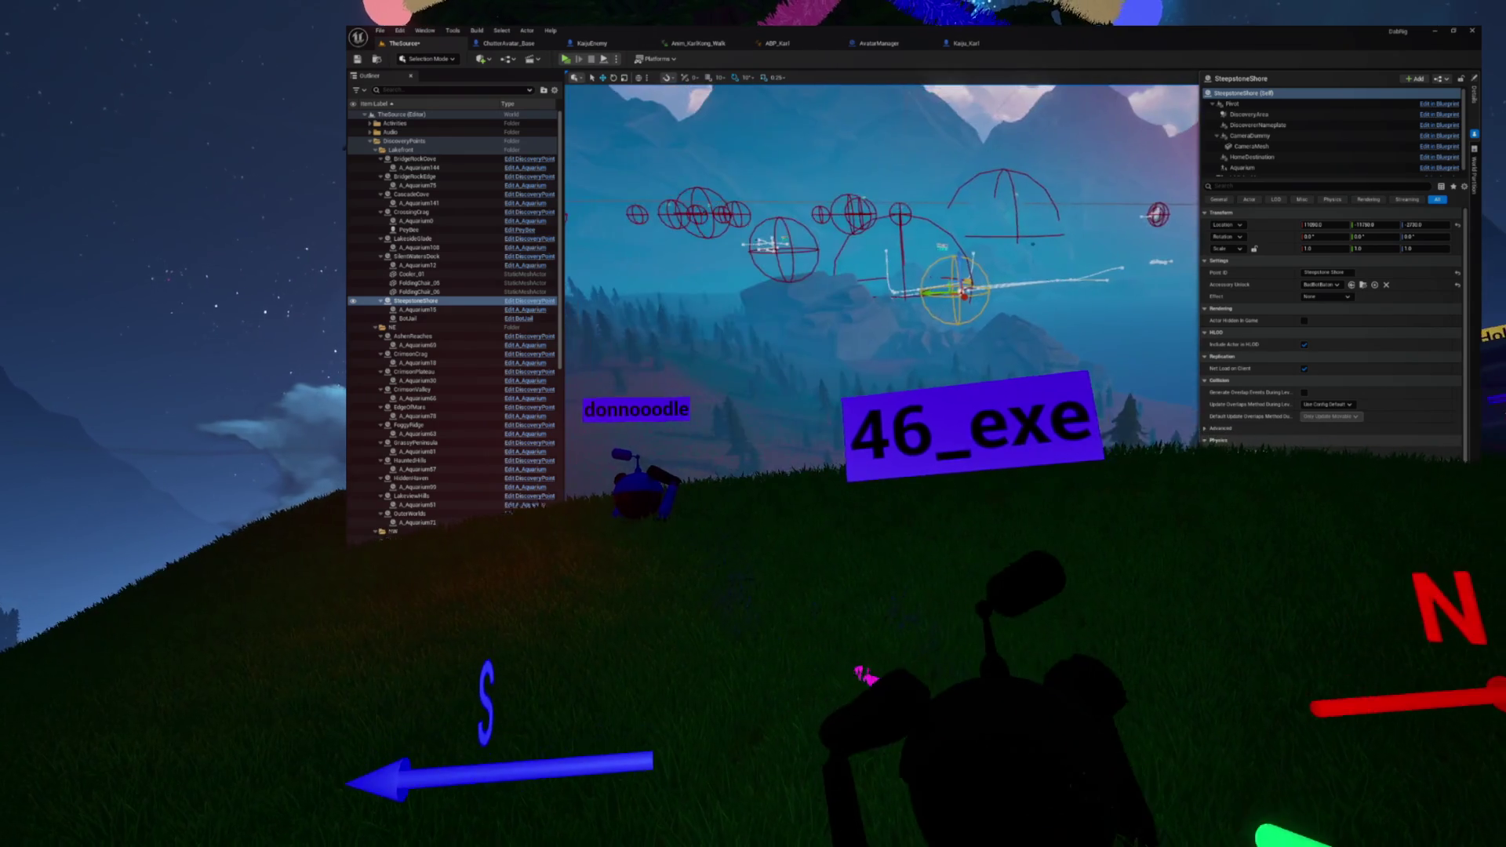
scroll(882, 280, up, 5)
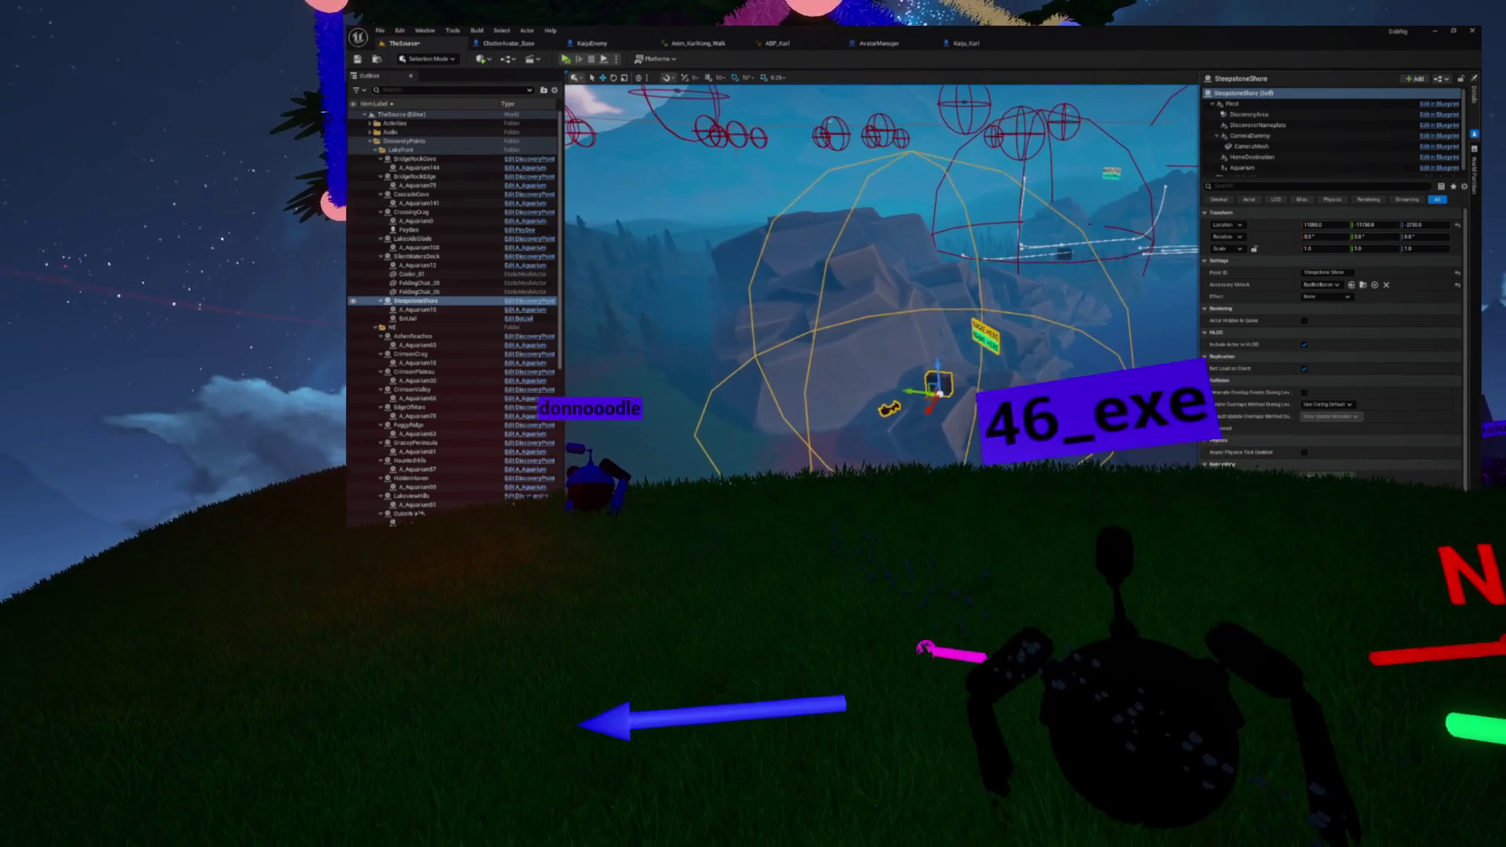
scroll(882, 280, up, 3)
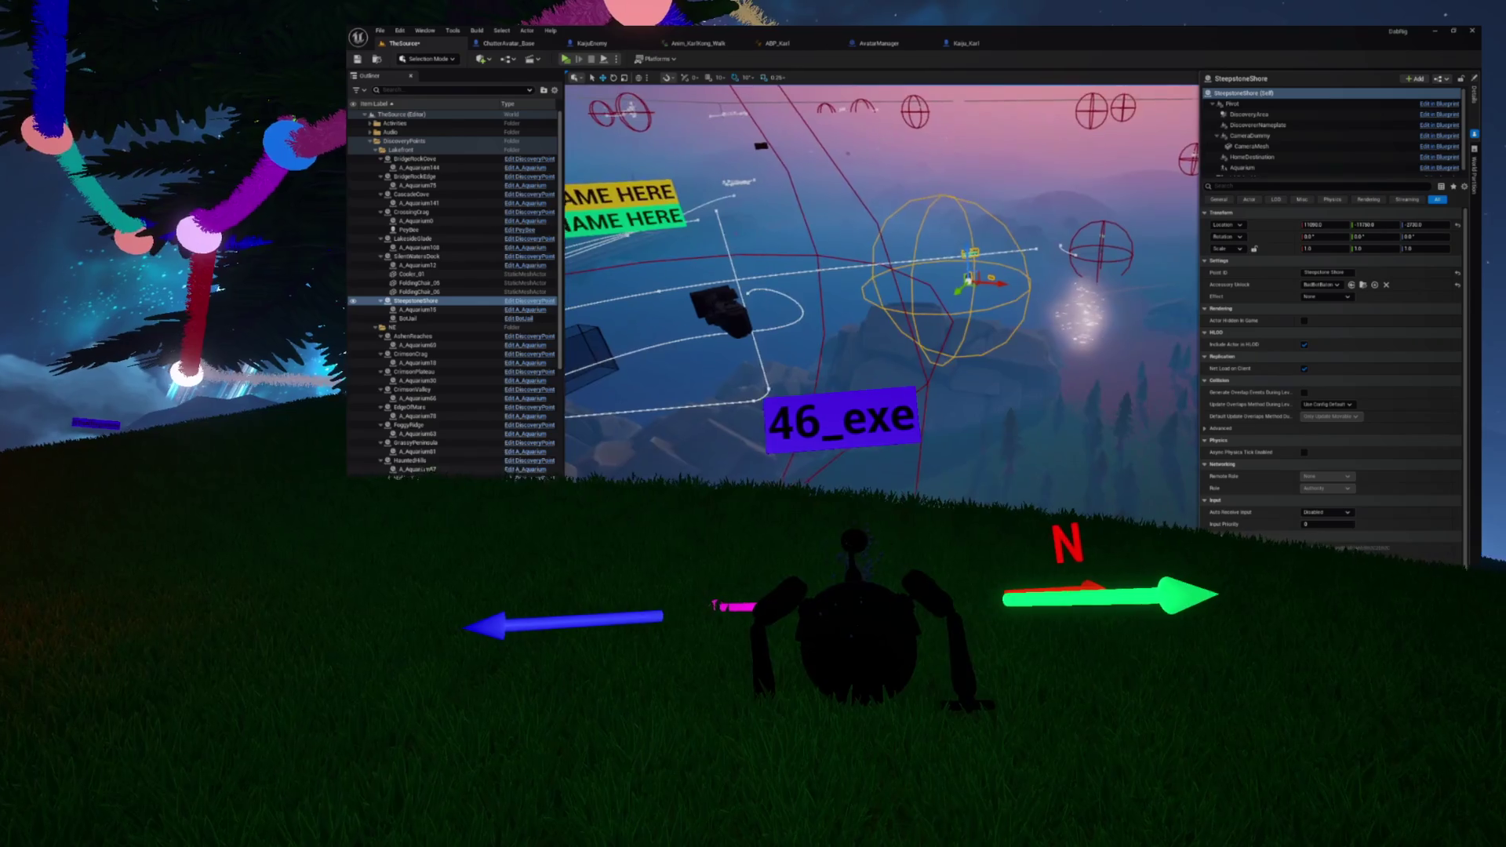
click(408, 319)
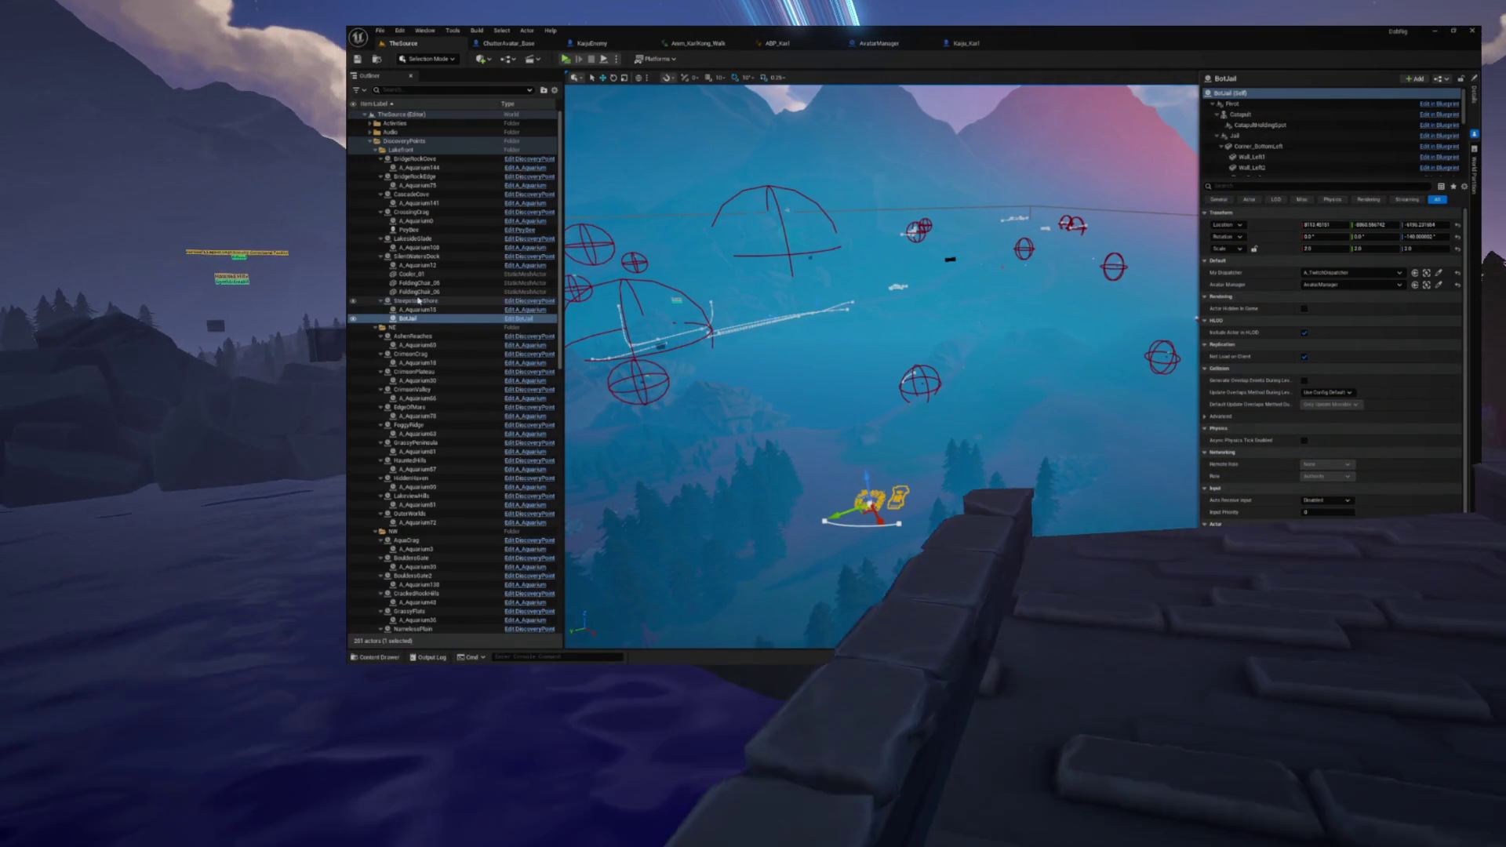
Step: Raise SteepstoneShore higher along Z, compare it with BotJail, and reselect SteepstoneShore
click(416, 300)
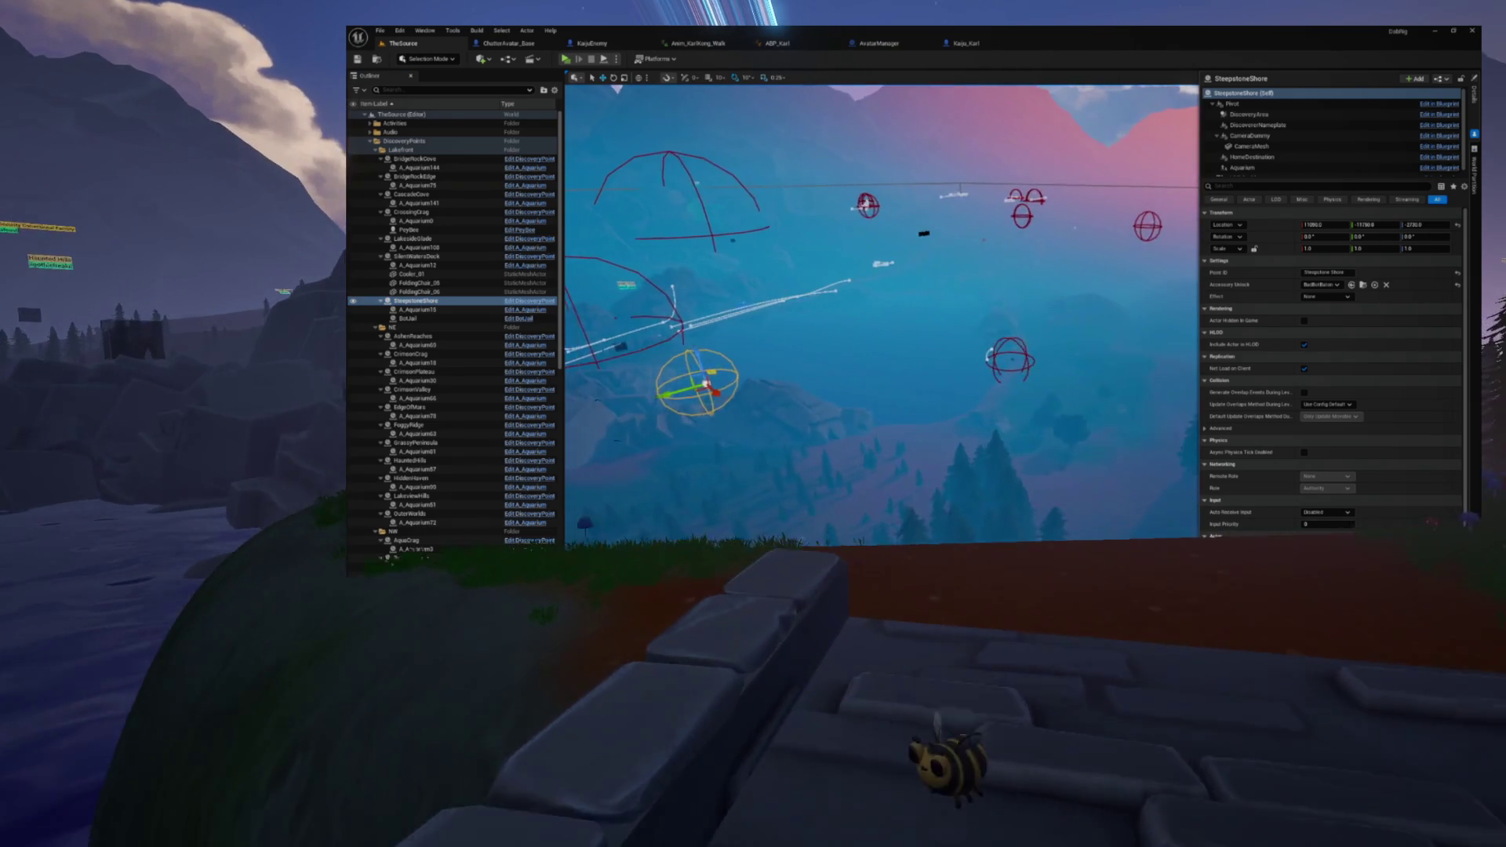
mouse_move(828, 369)
mouse_down()
mouse_move(808, 261)
mouse_move(816, 274)
mouse_up()
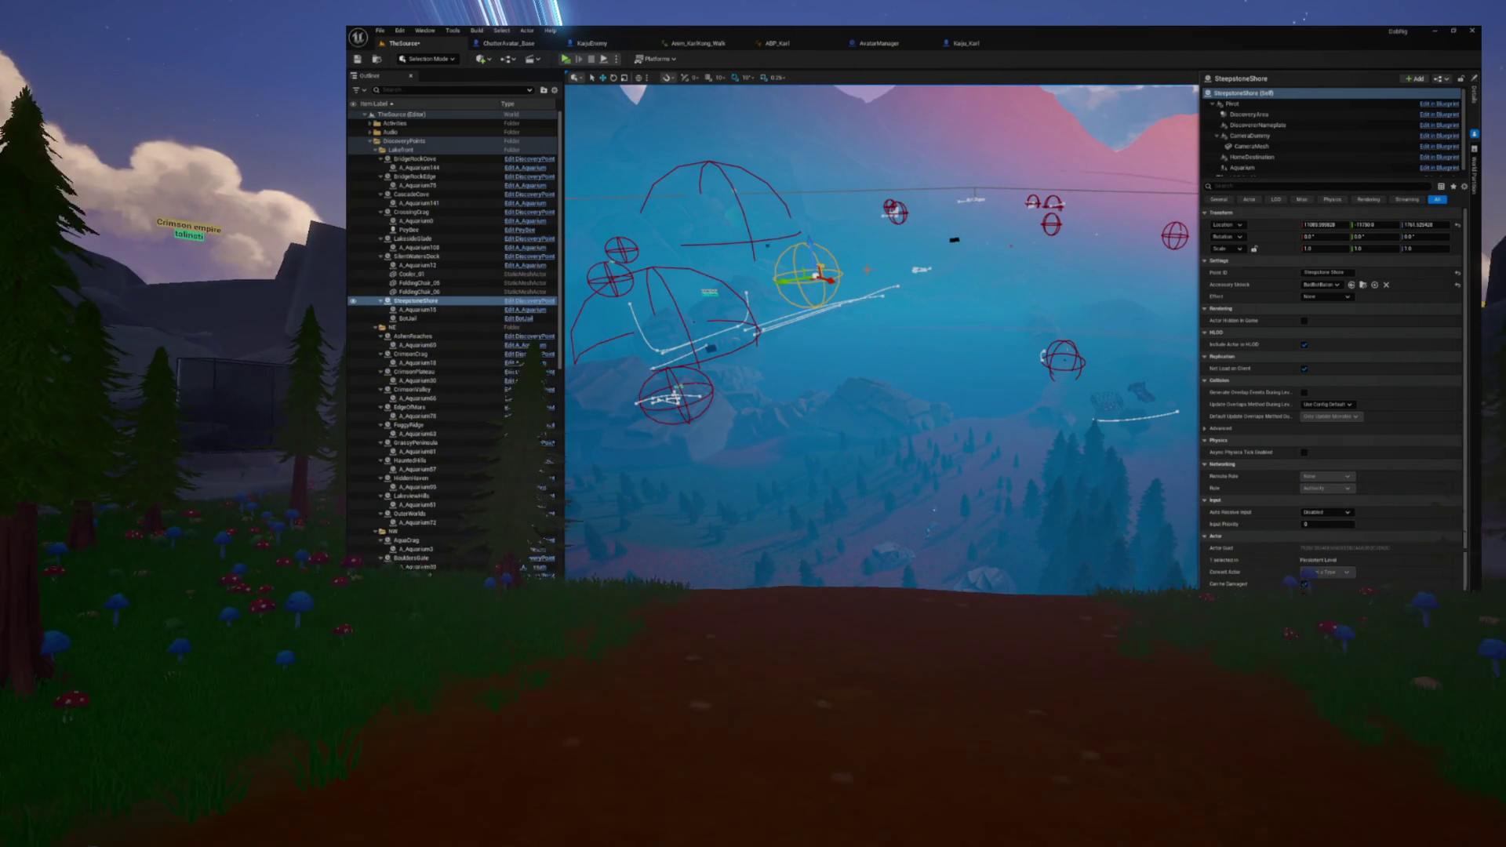
click(408, 319)
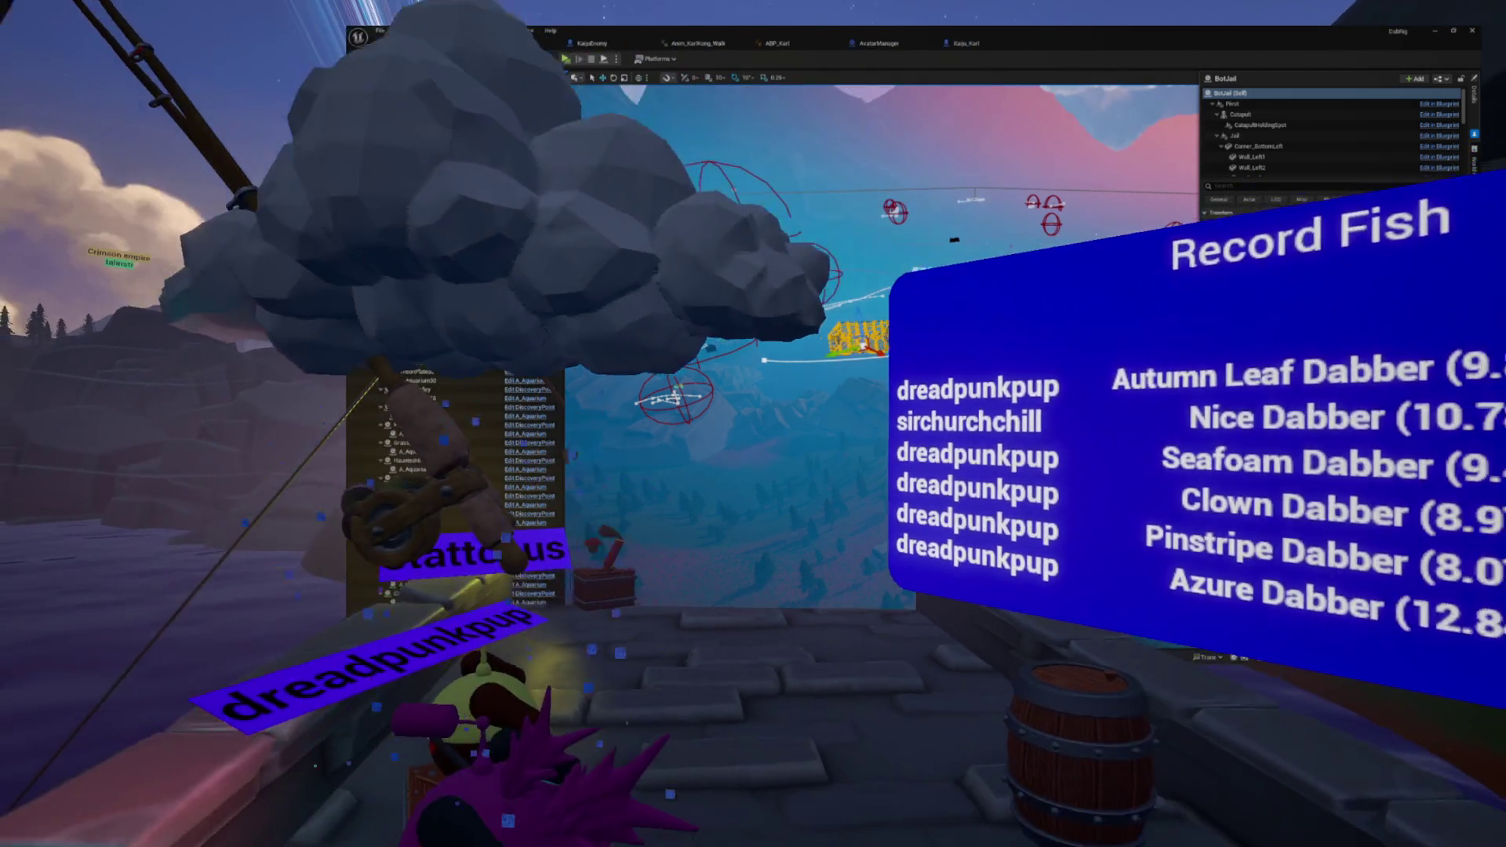
click(416, 301)
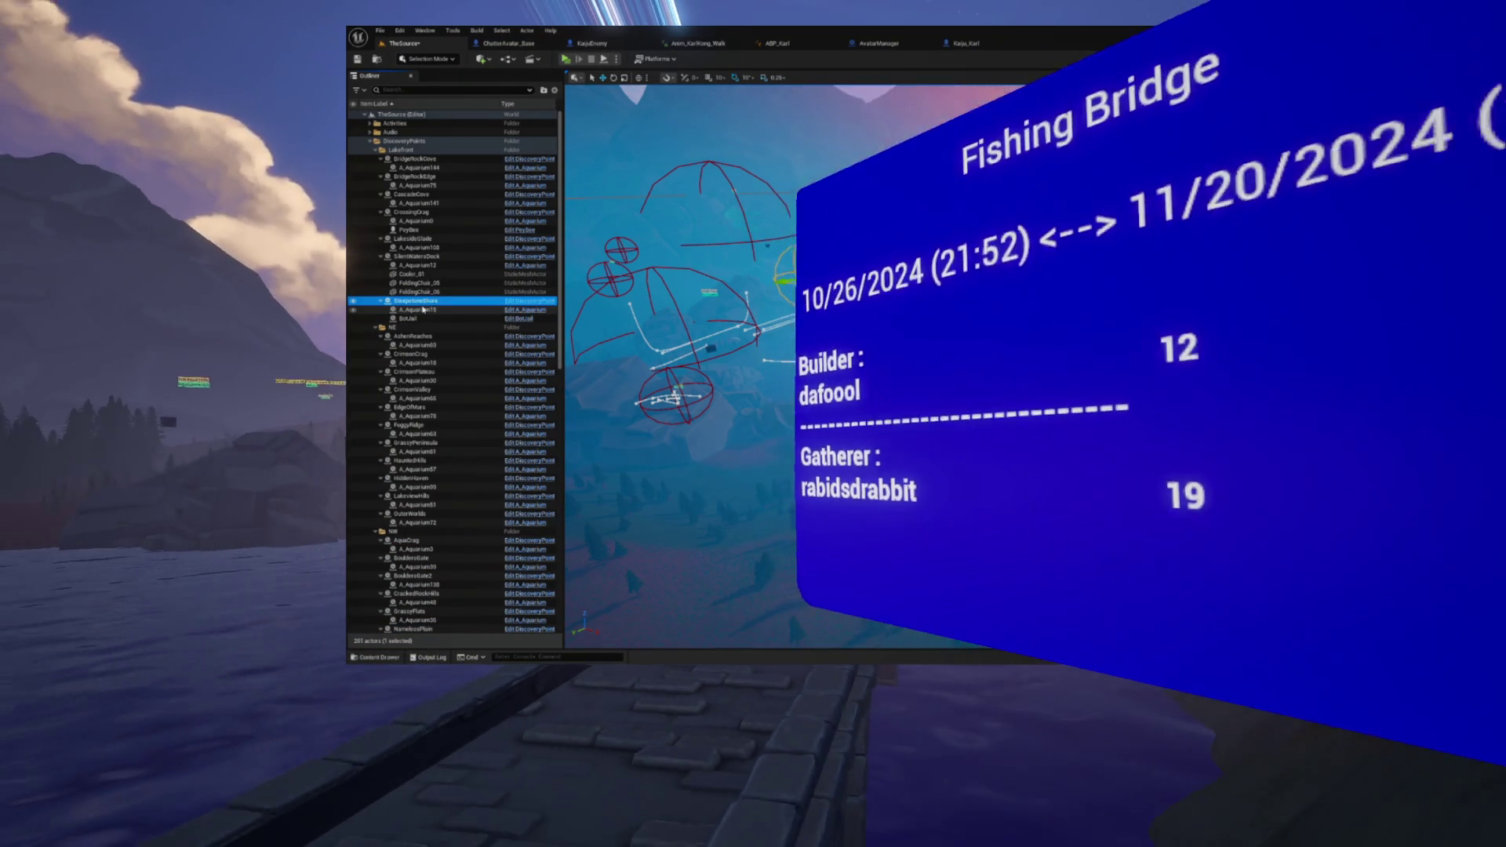
Step: Move SteepstoneShore sideways over the landscape, then select and frame the BotJail cage
key(Up)
click(422, 301)
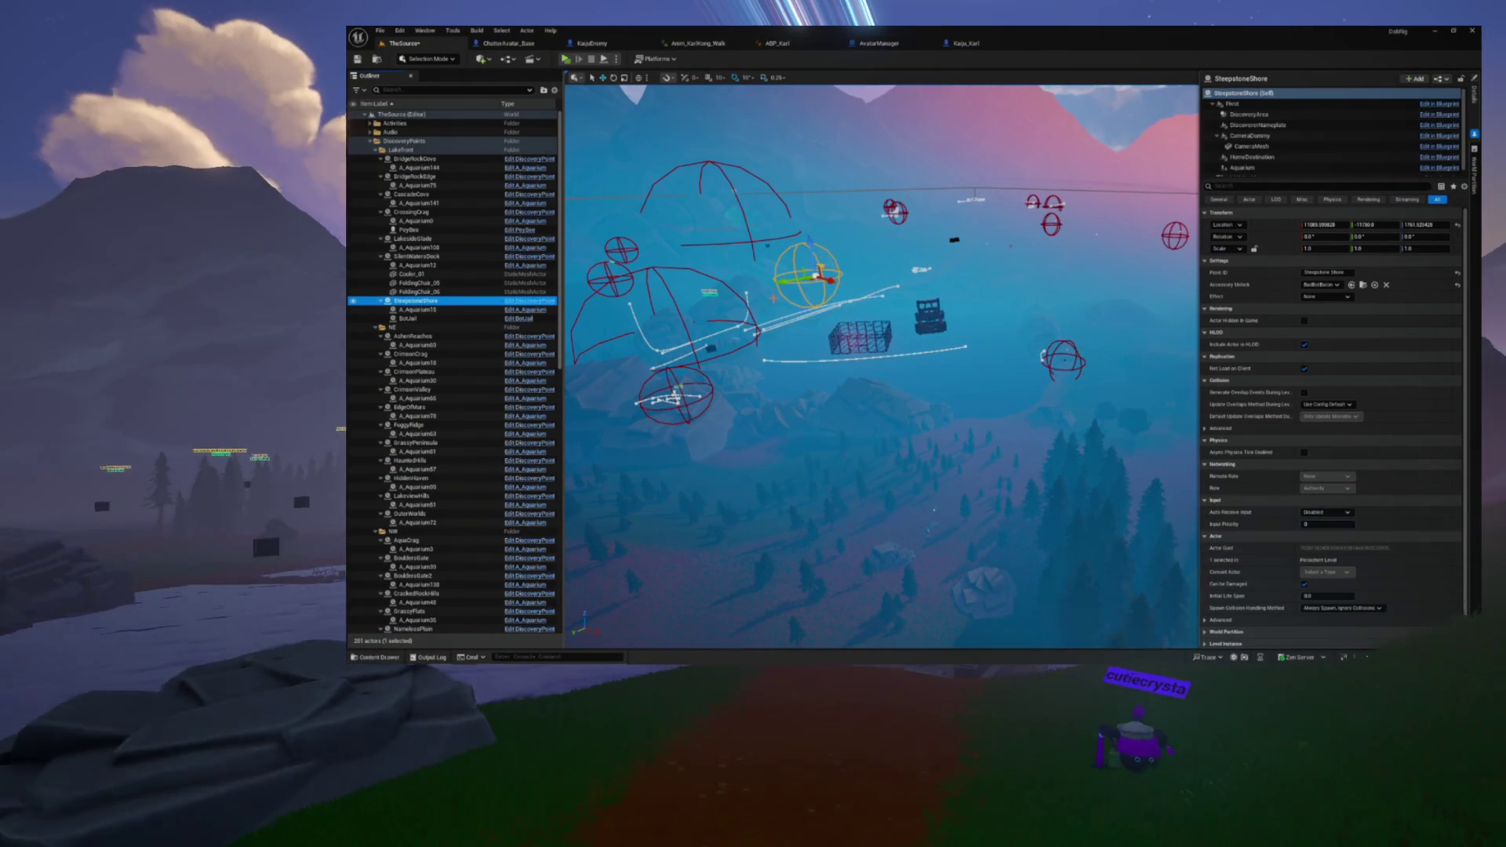
key(f)
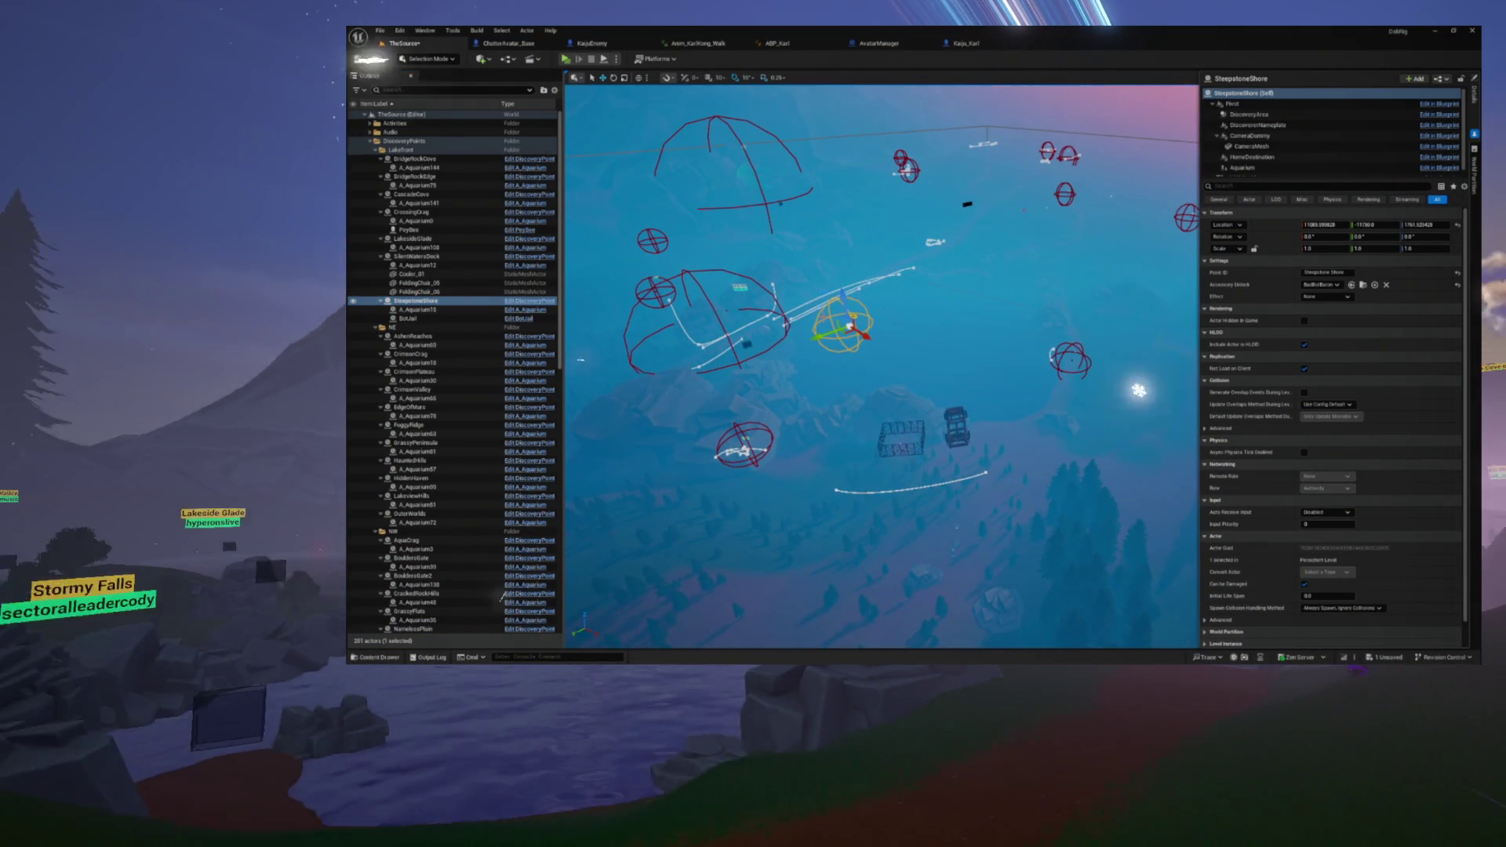
mouse_move(841, 333)
mouse_down()
mouse_move(870, 346)
mouse_move(855, 353)
mouse_move(941, 360)
mouse_move(807, 409)
mouse_up()
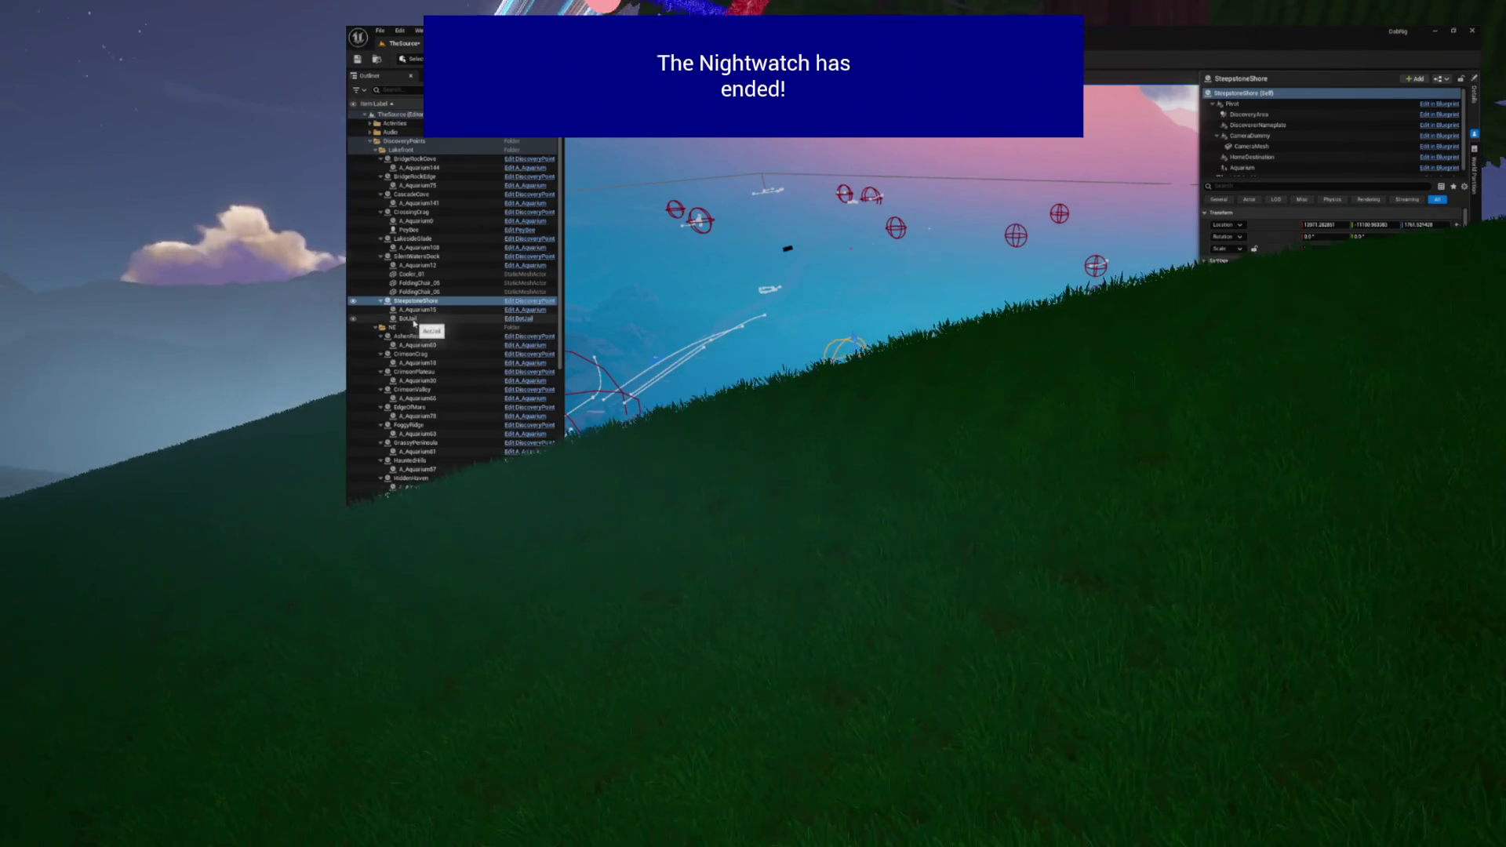
click(423, 319)
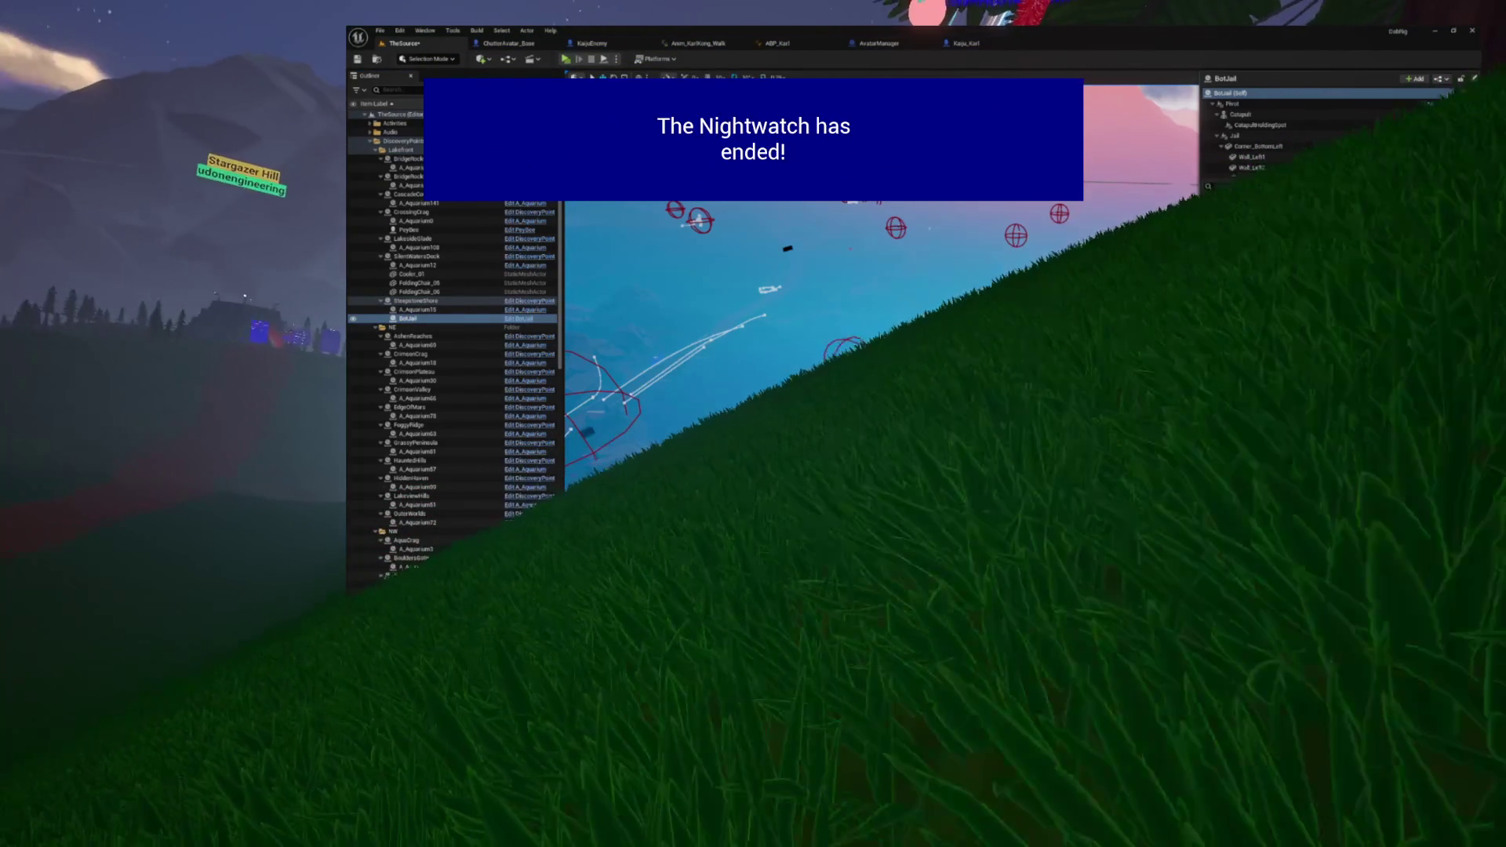
key(f)
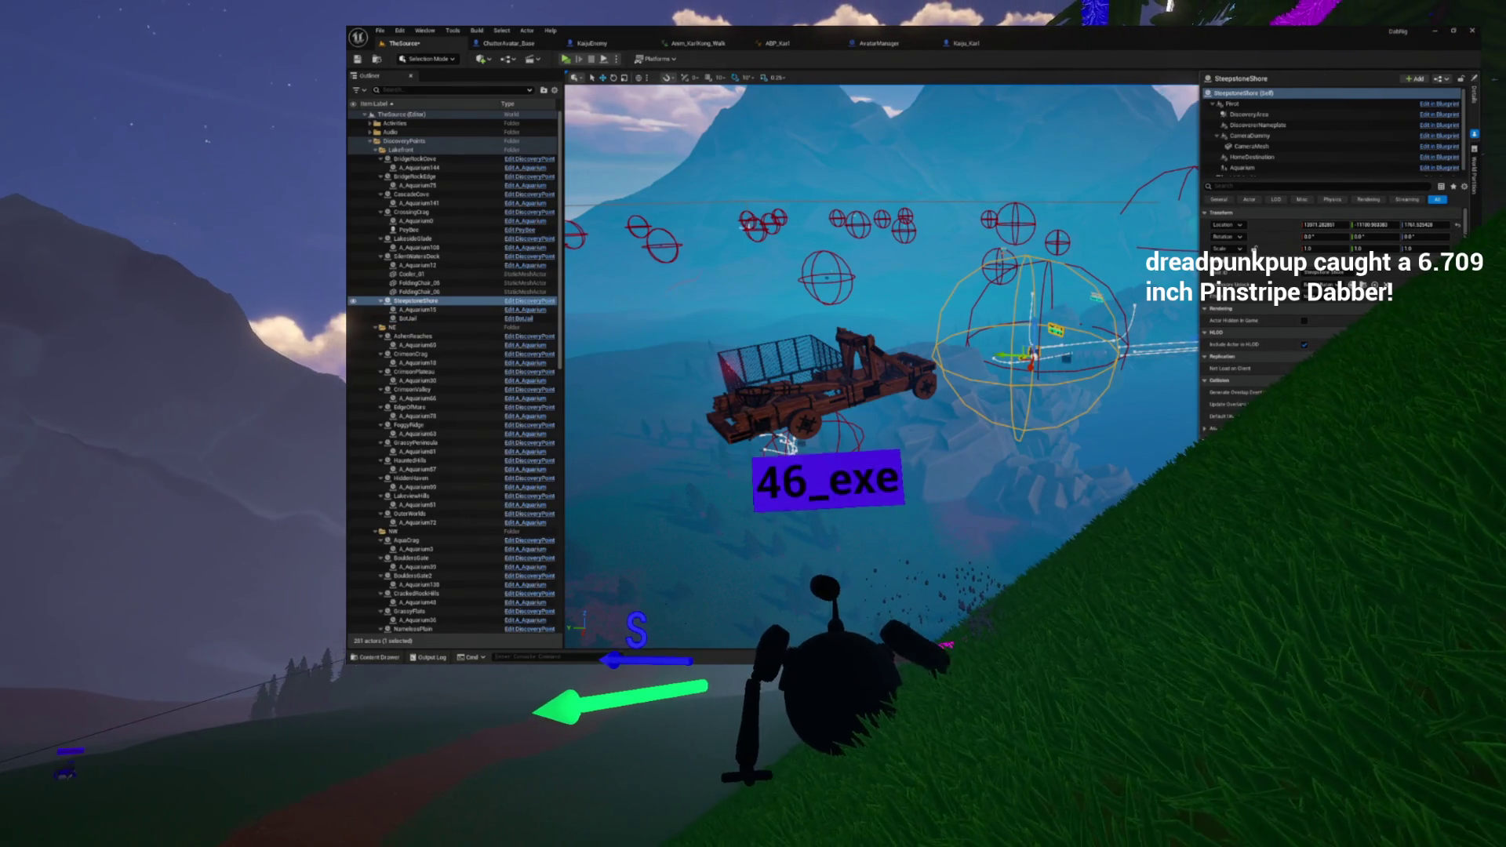
click(1256, 146)
click(1244, 116)
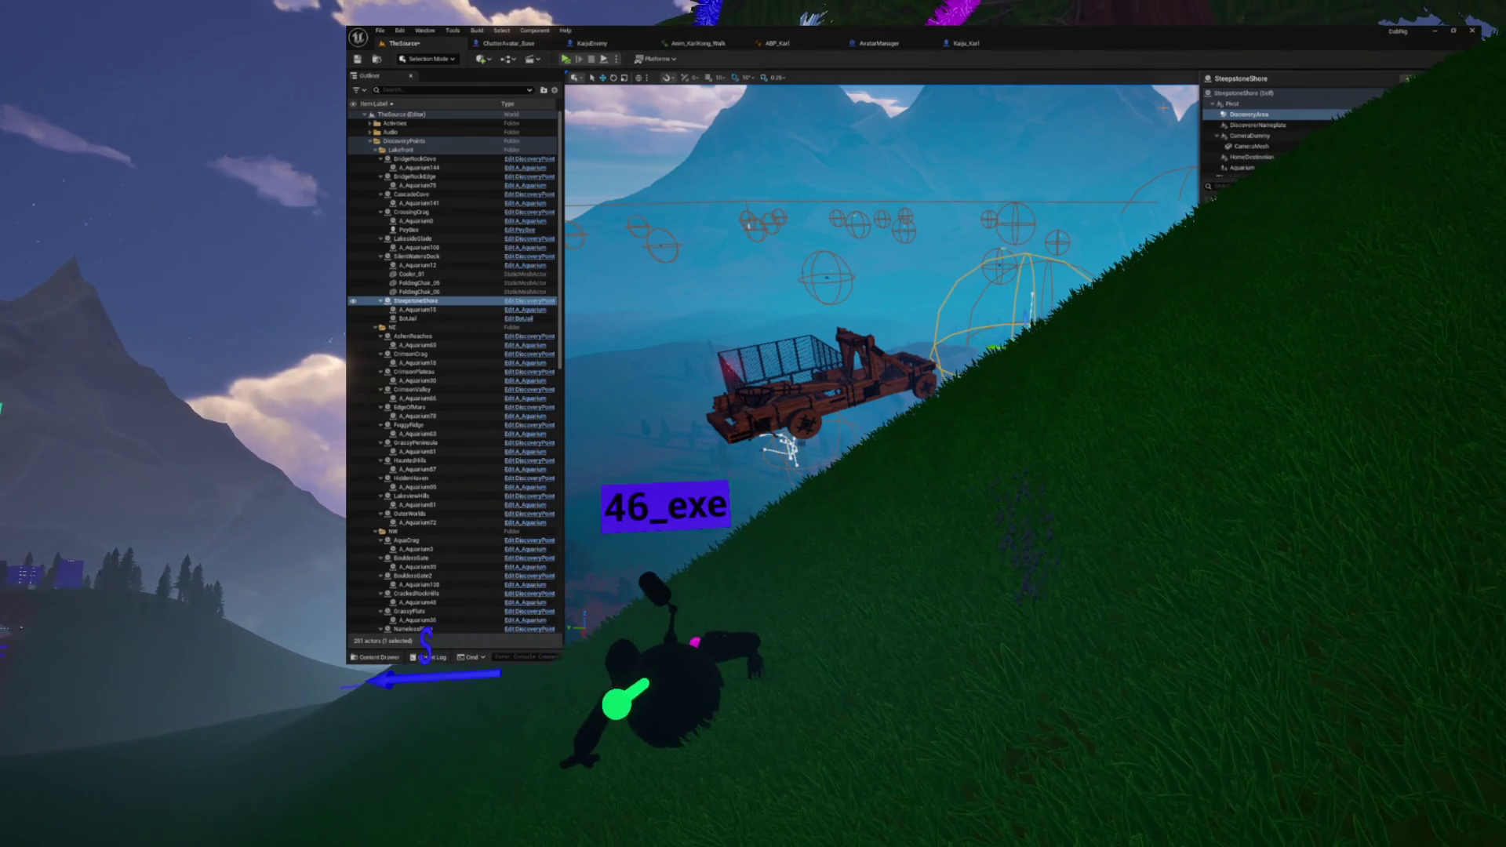
click(1247, 92)
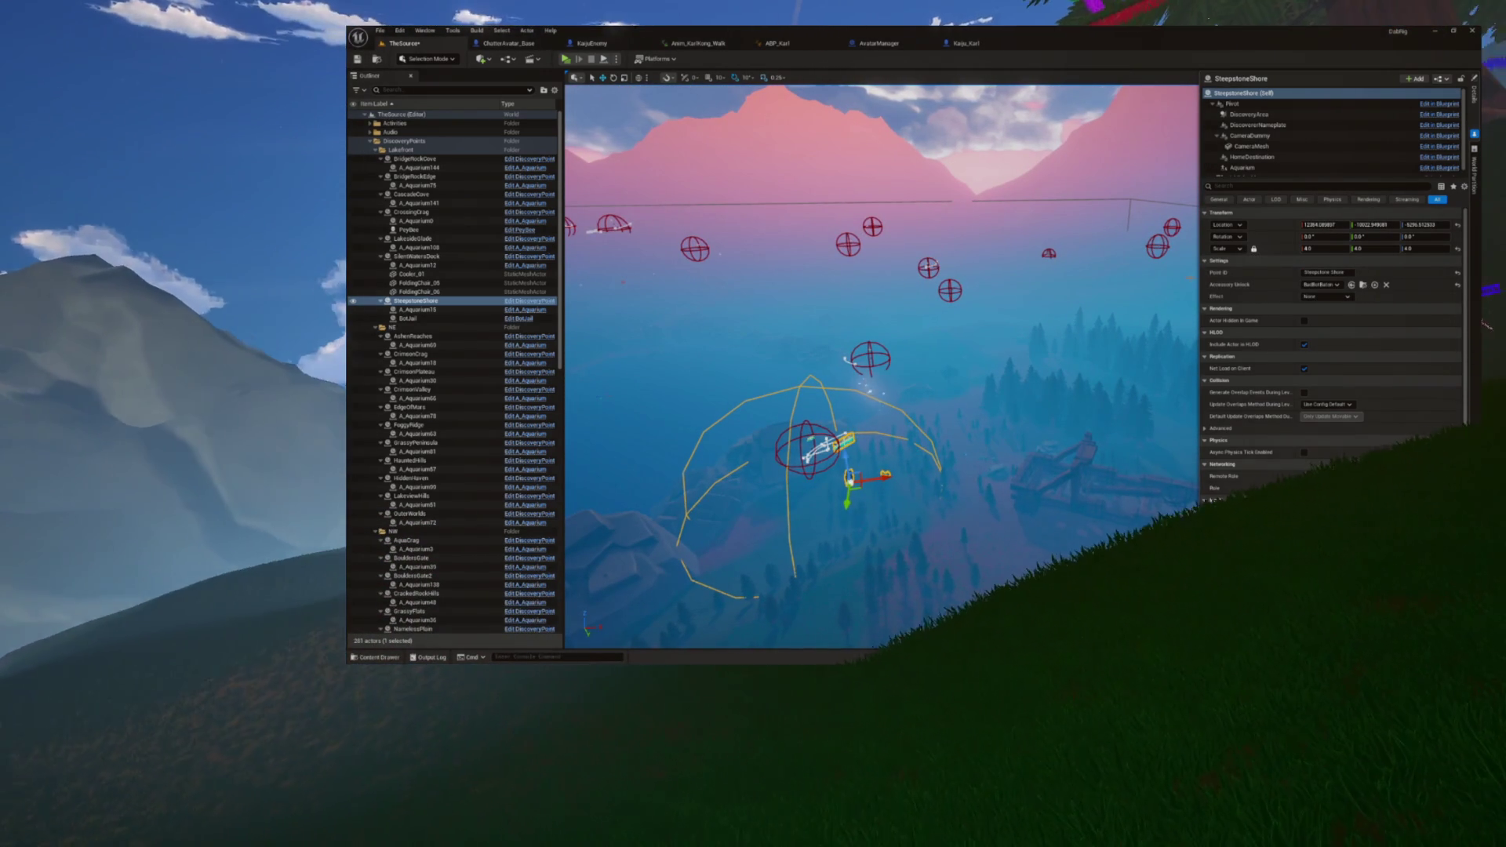
click(408, 318)
key(f)
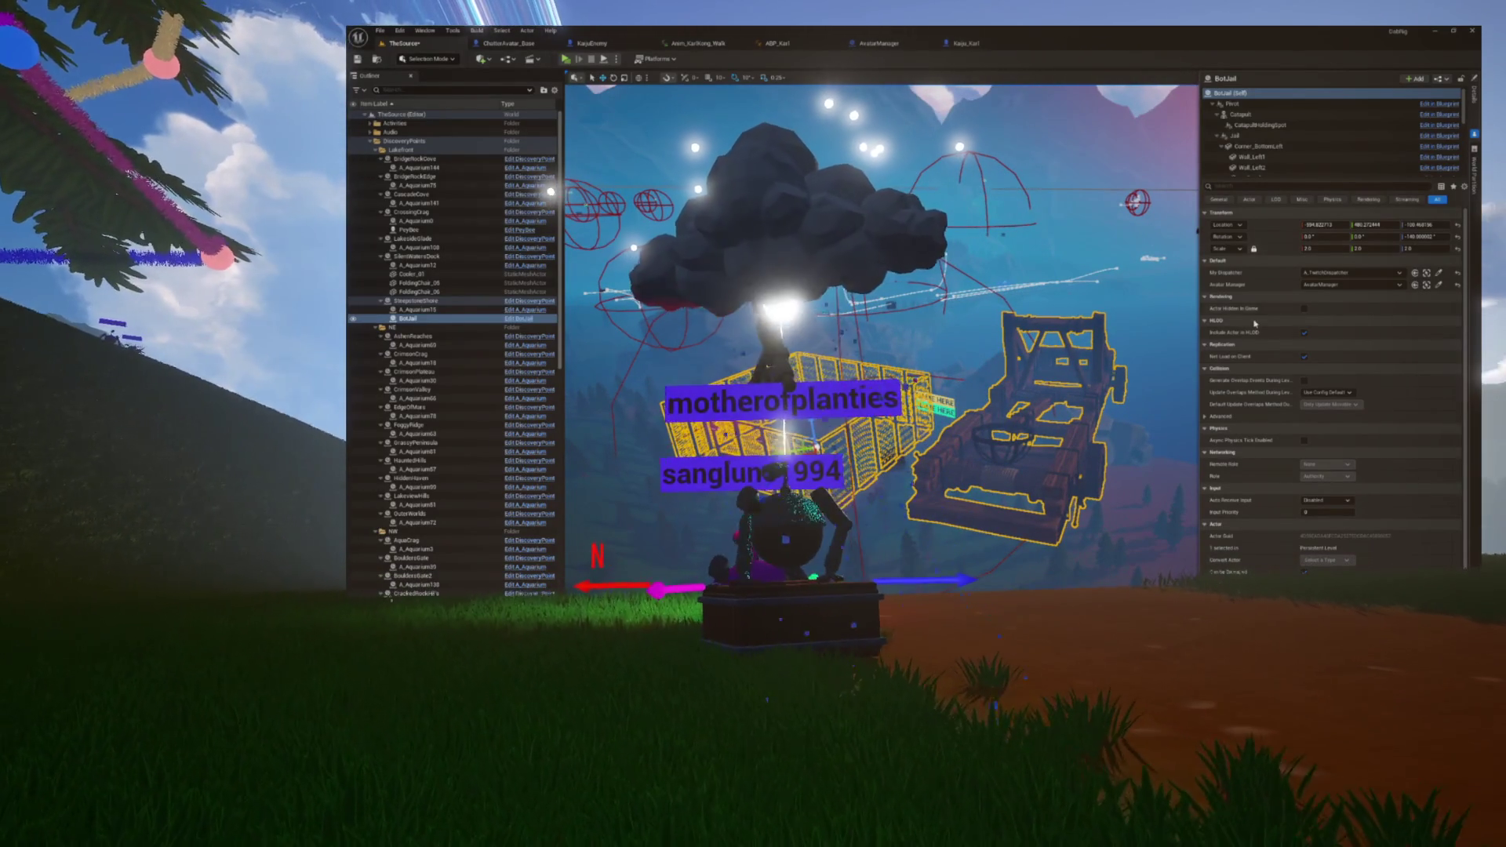
Step: Set BotJail's uniform scale to 0.5, frame it, then reselect SteepstoneShore
click(1322, 249)
text(0.5)
key(Return)
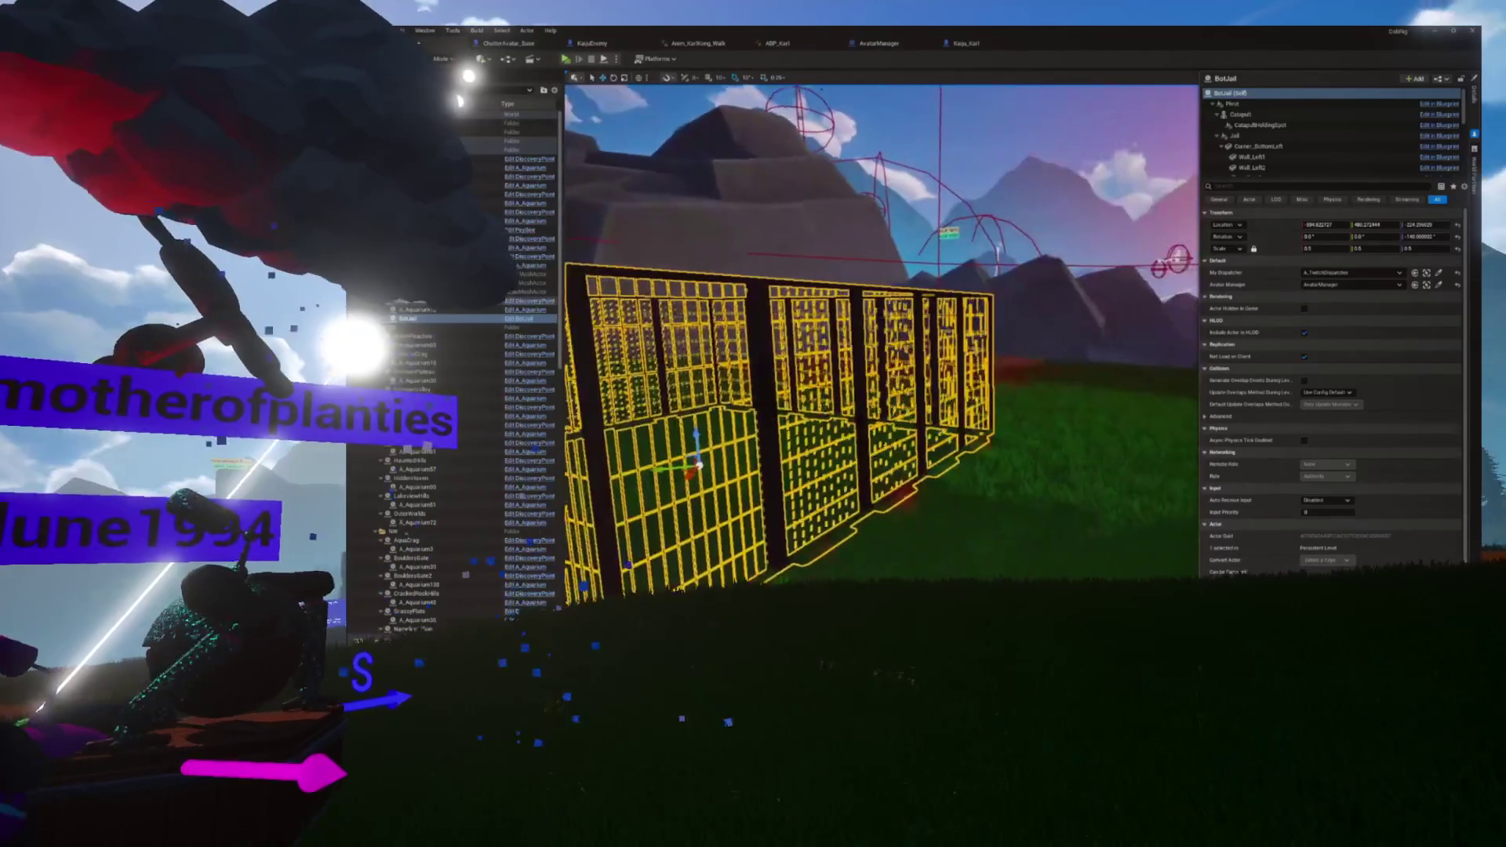
key(f)
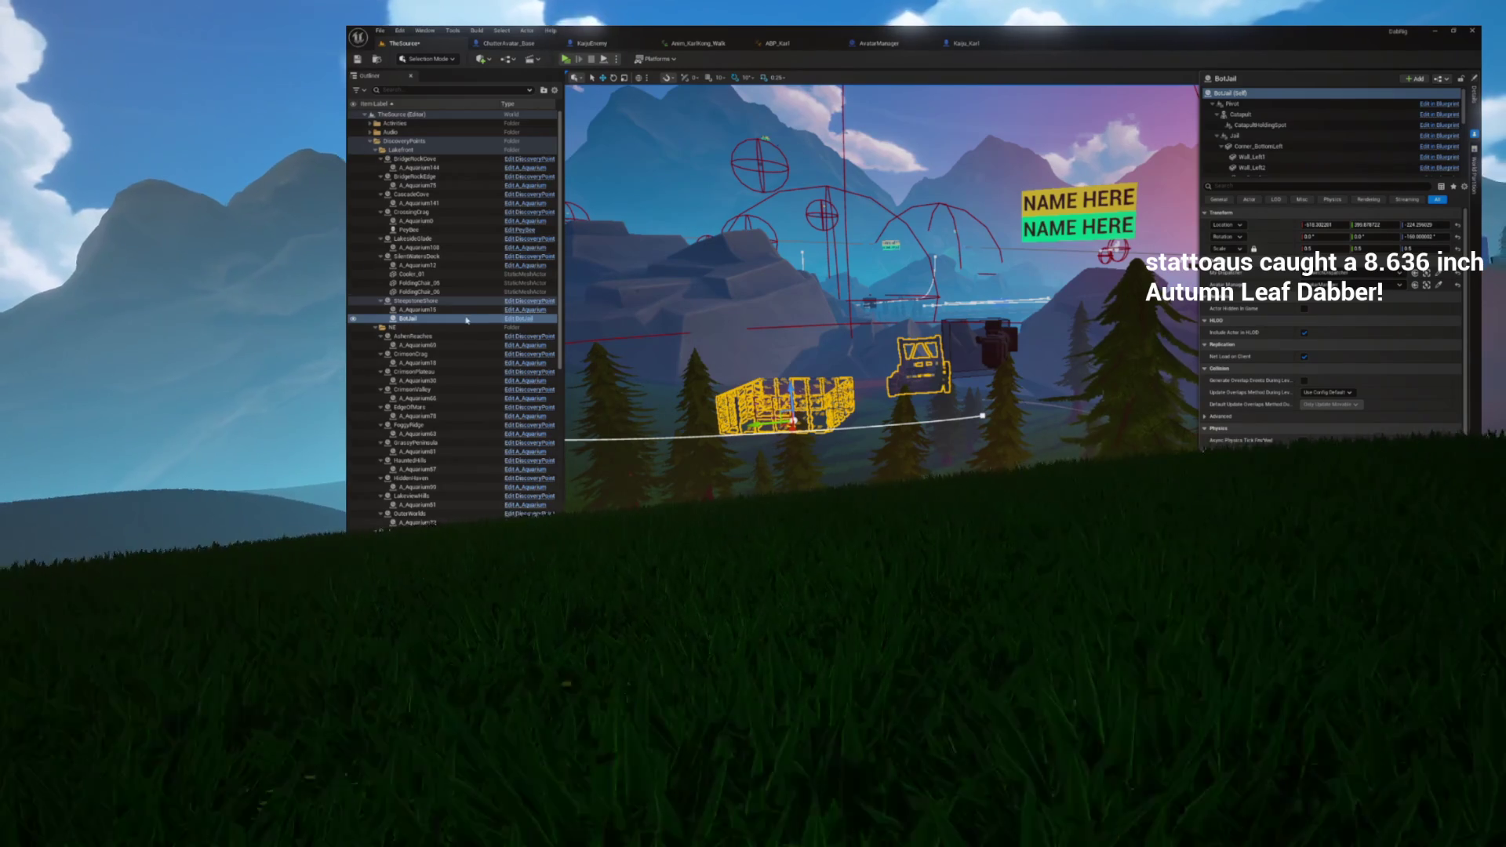
click(414, 300)
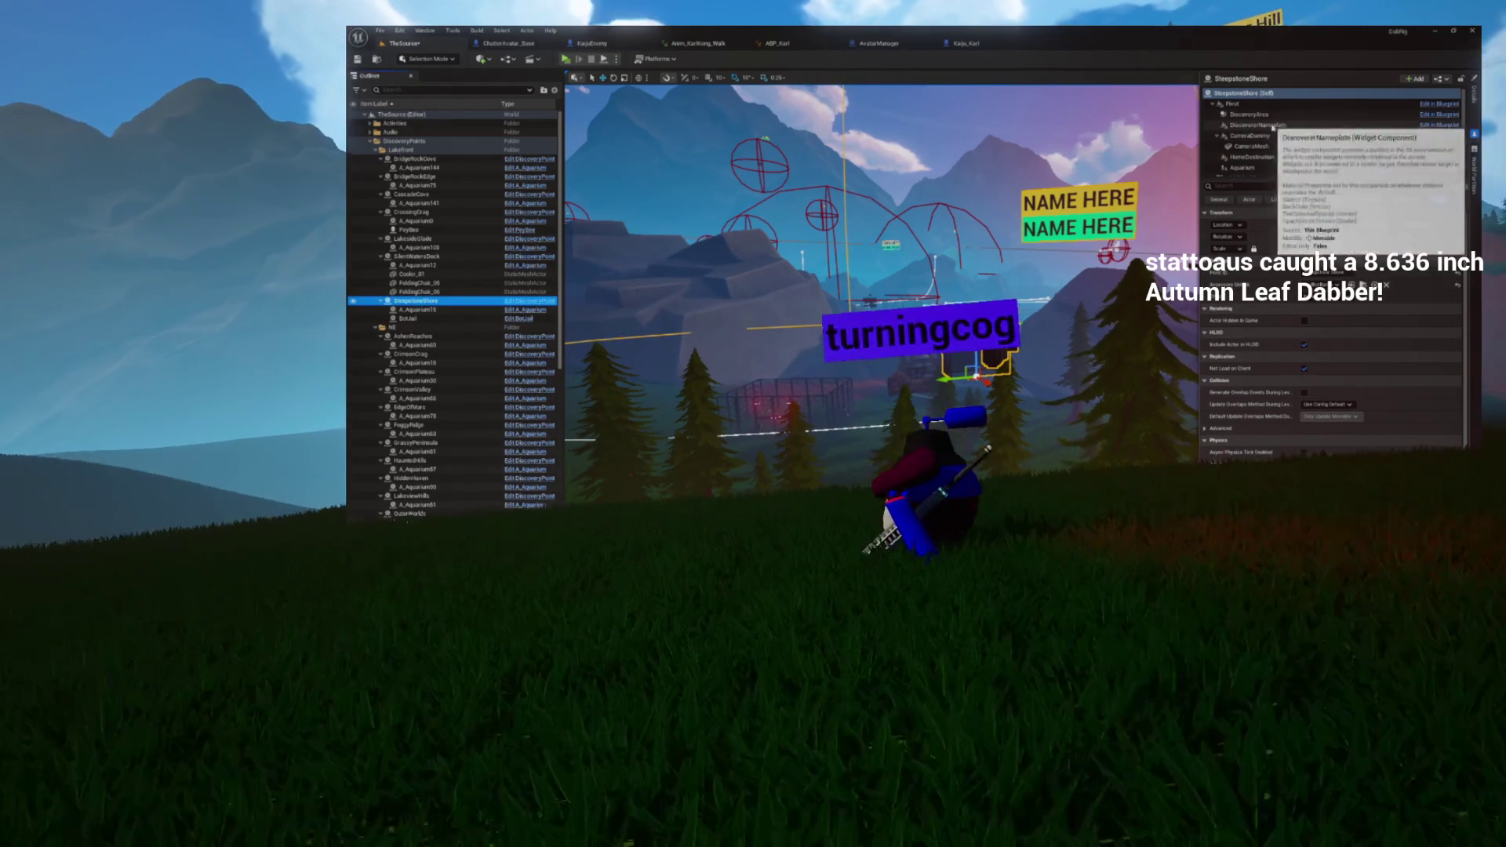
Step: Select the discovery point's Aquarium component and frame its box in the viewport
scroll(1232, 165, down, 1)
click(1241, 161)
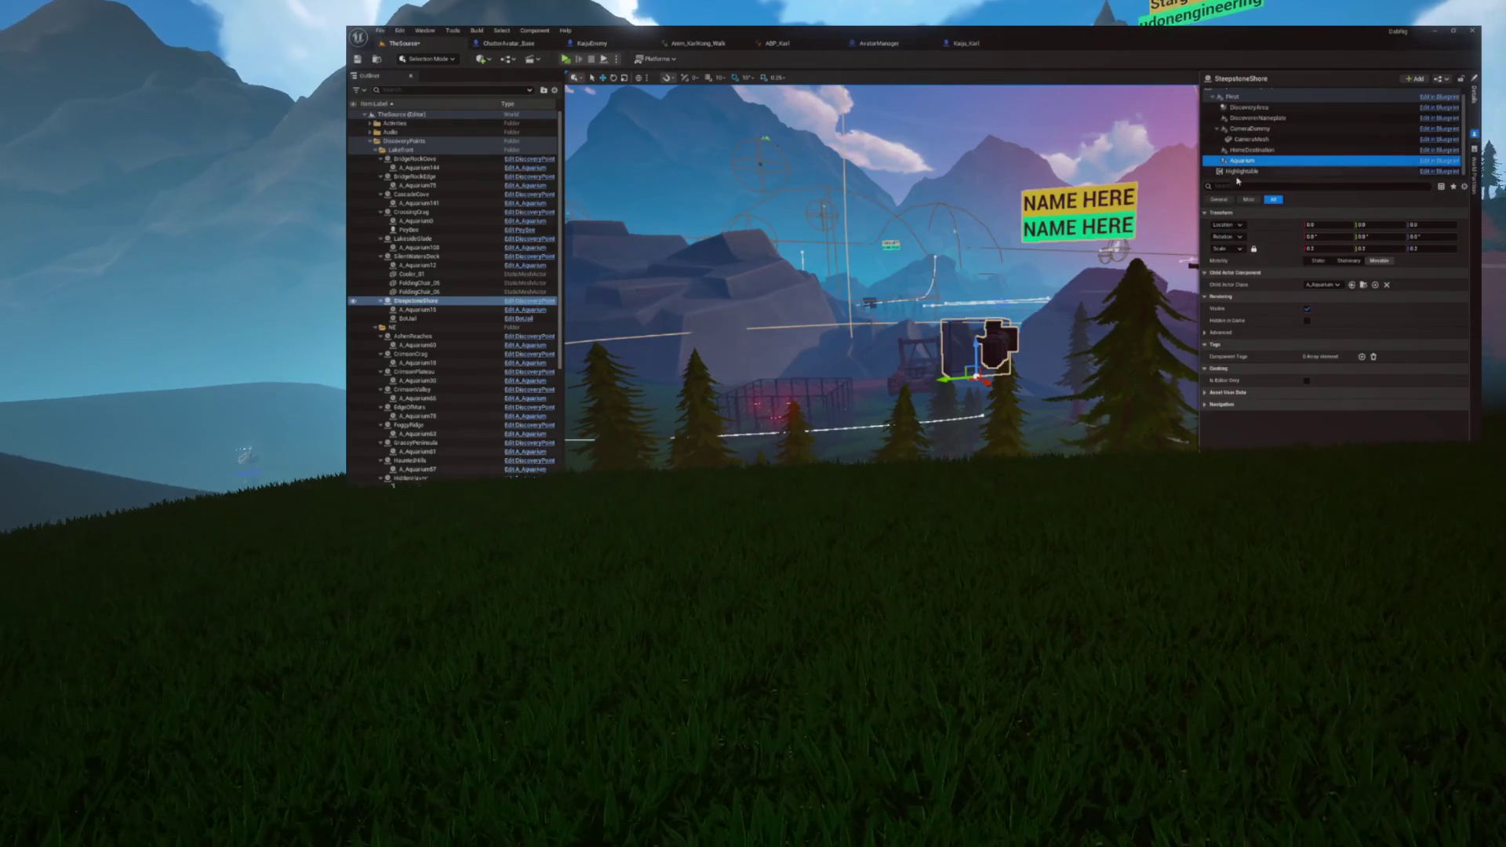
key(f)
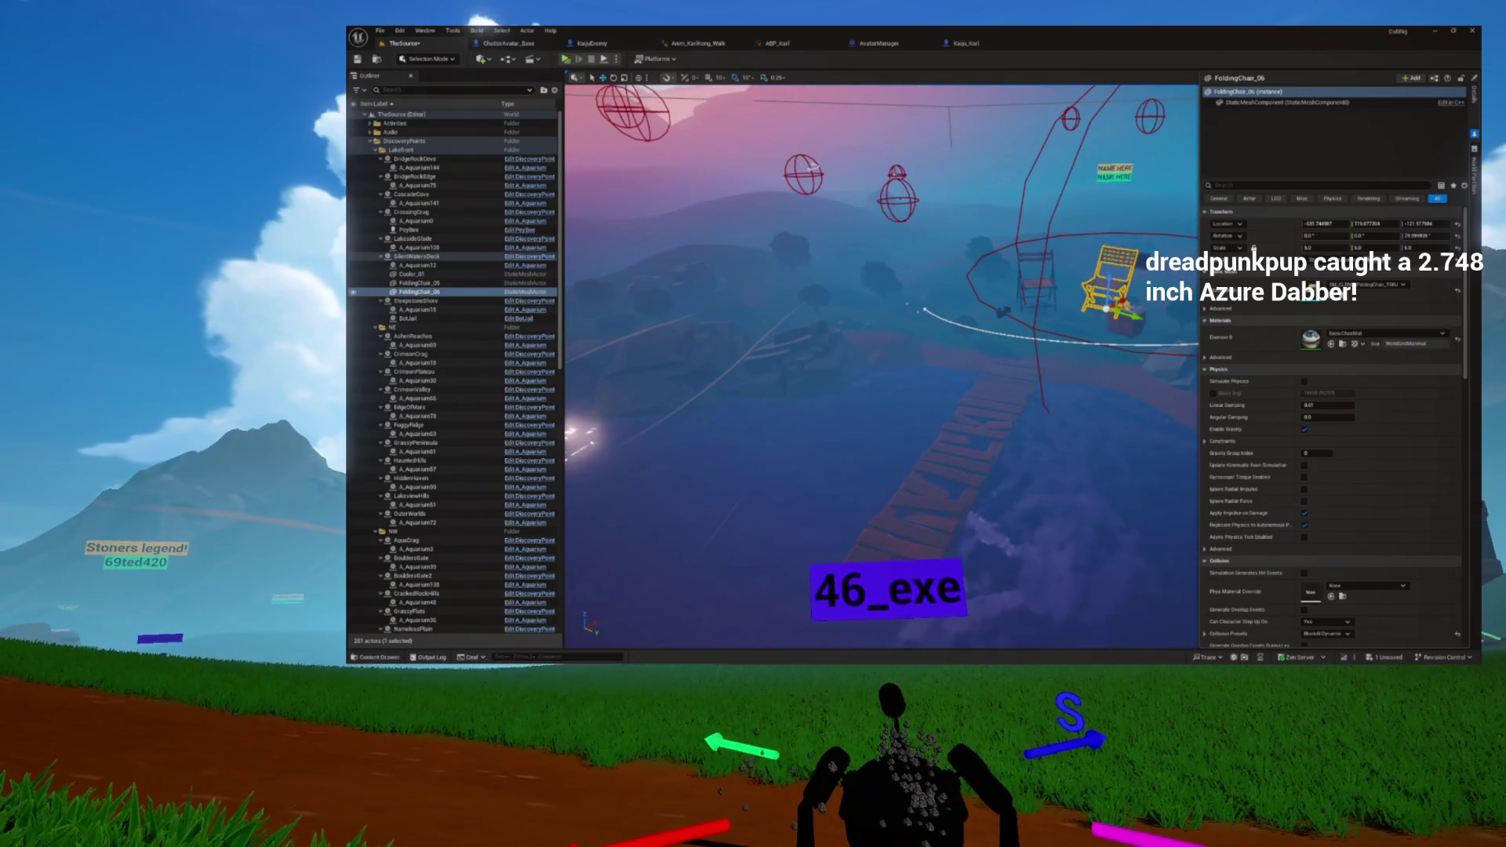
Step: Move the folding chair onto the dock centre and set its X scale to 3.0
mouse_move(1105, 315)
mouse_down()
mouse_move(955, 410)
mouse_move(953, 519)
mouse_up()
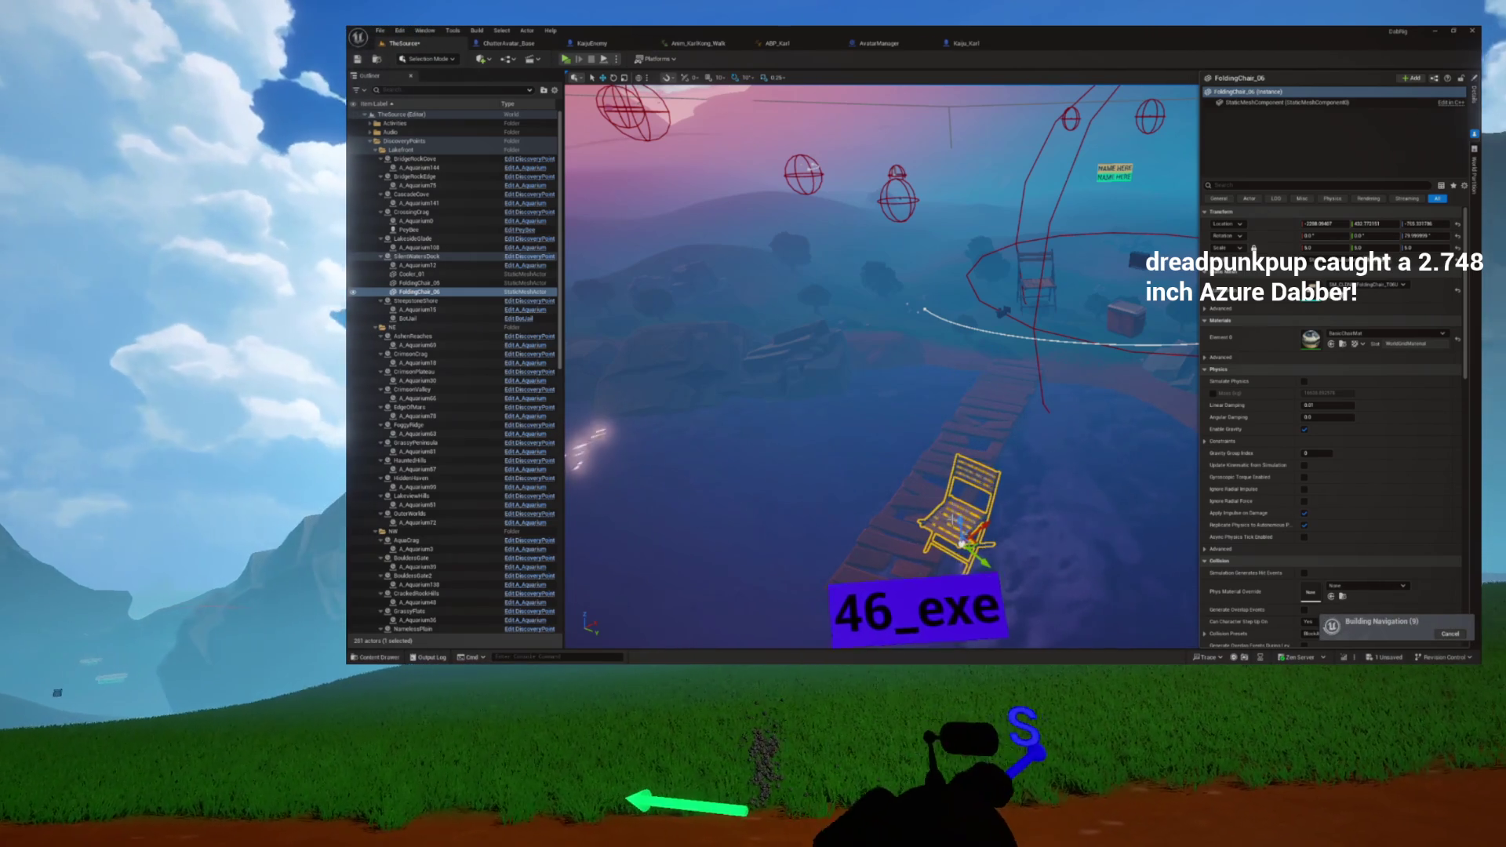
key(f)
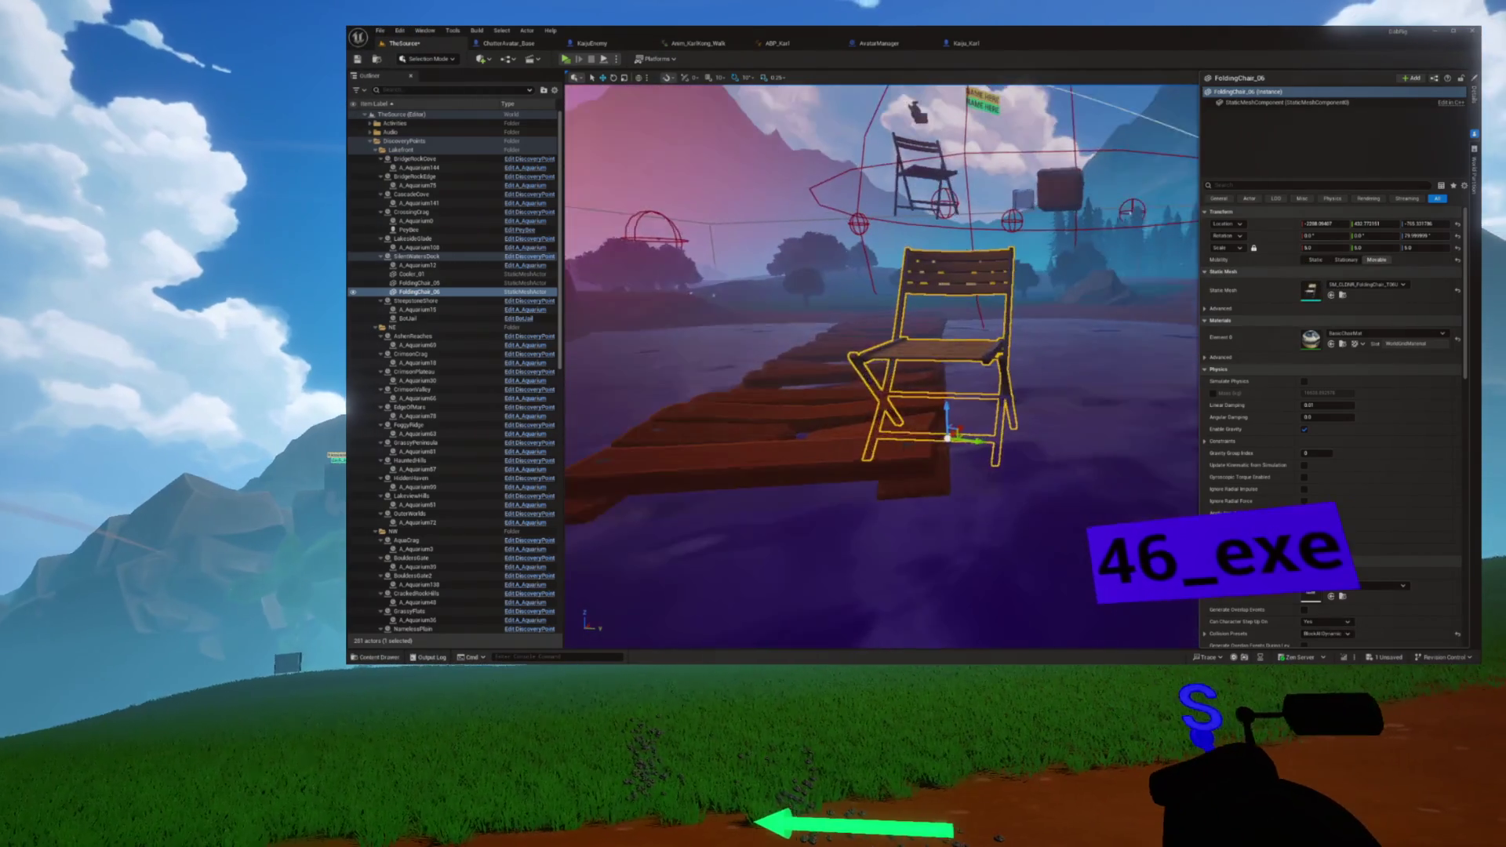
click(1314, 248)
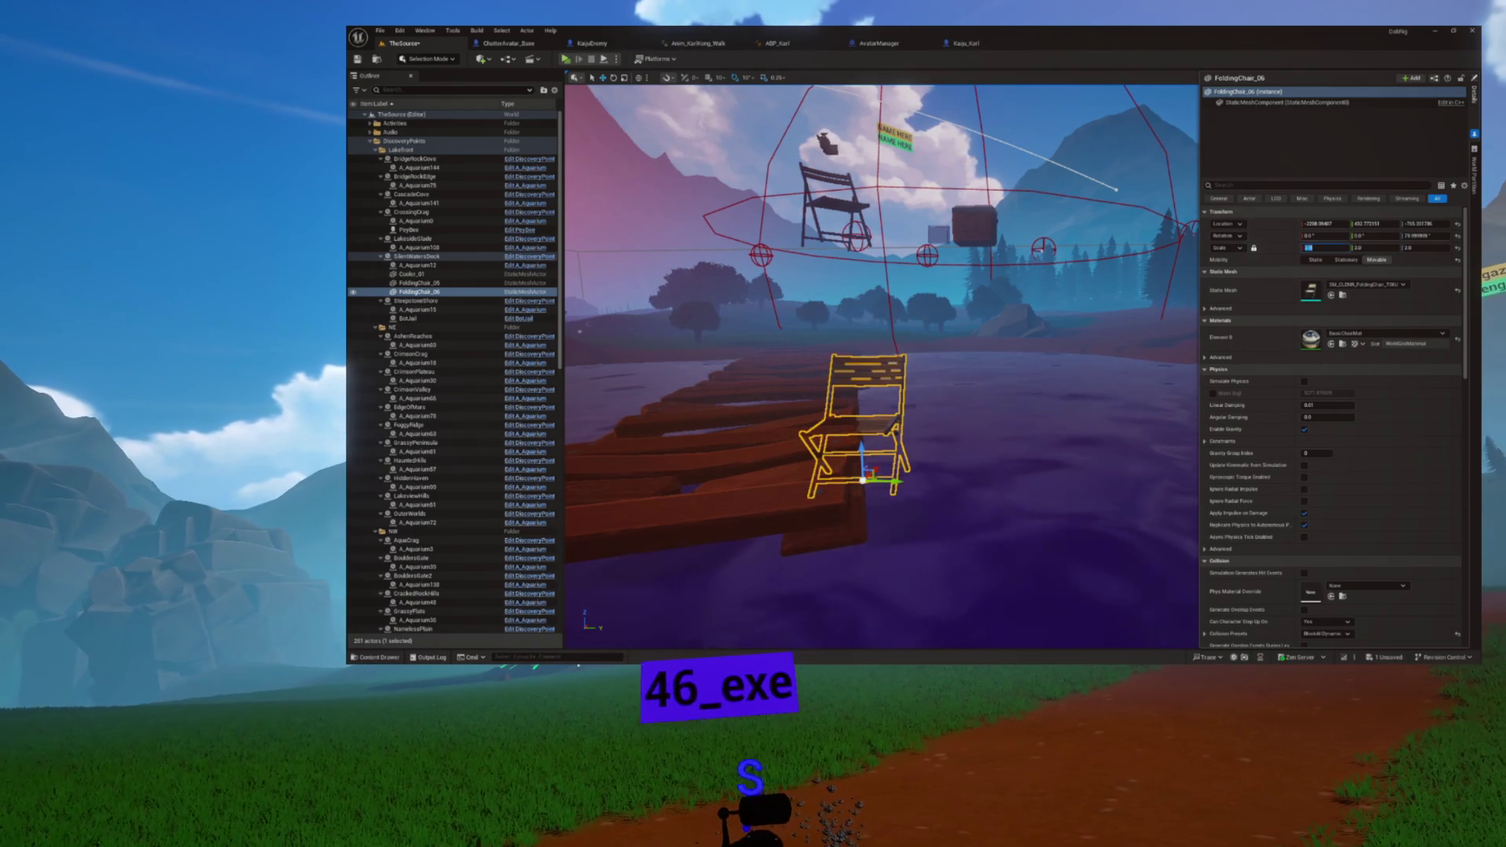
key(Return)
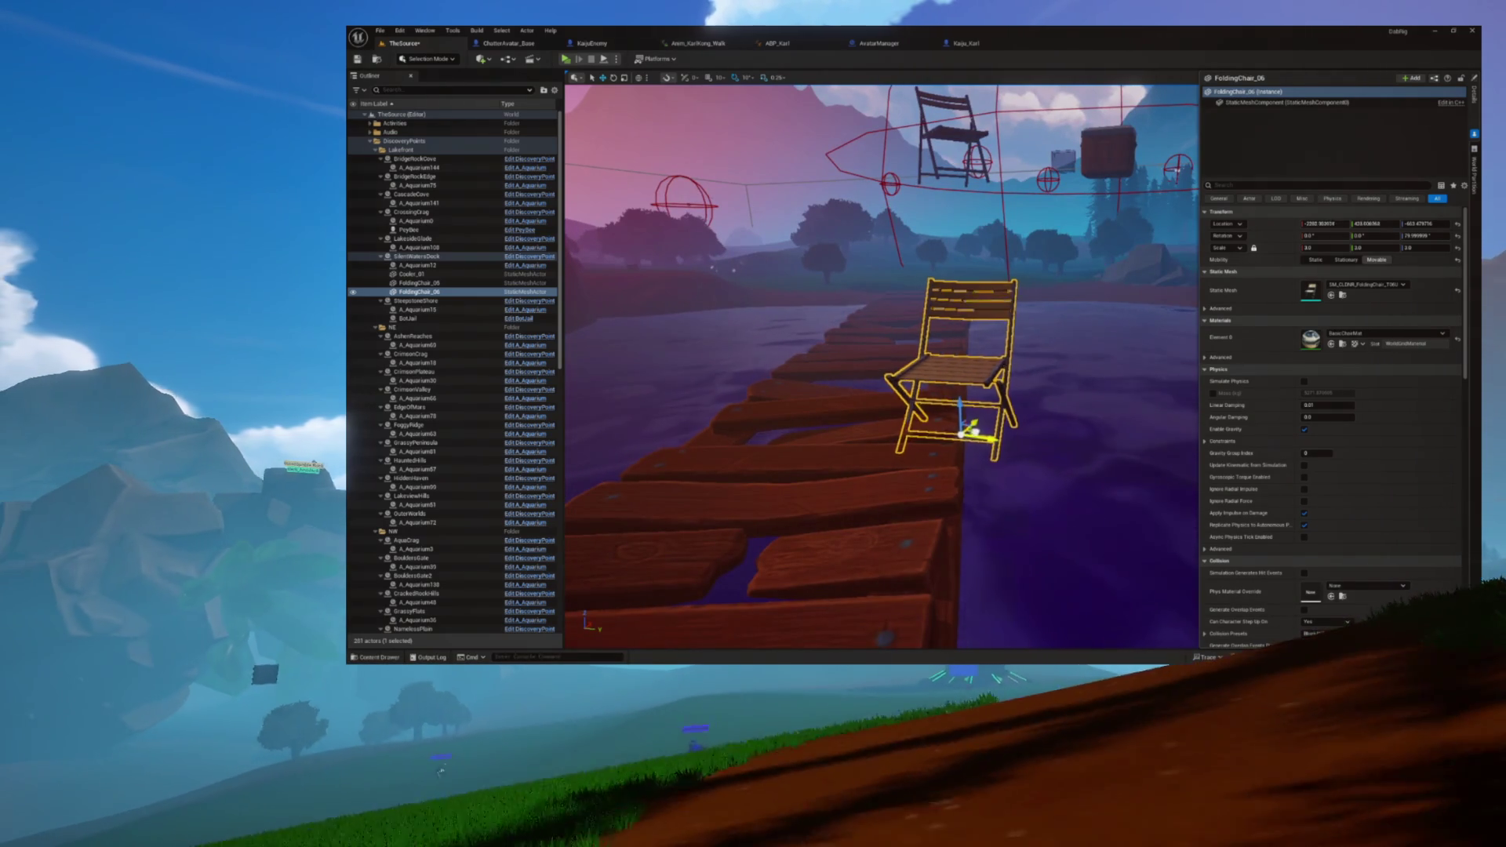
Step: Adjust the chair's position and turn along the dock, then open the Content Drawer
drag(910, 444, 871, 490)
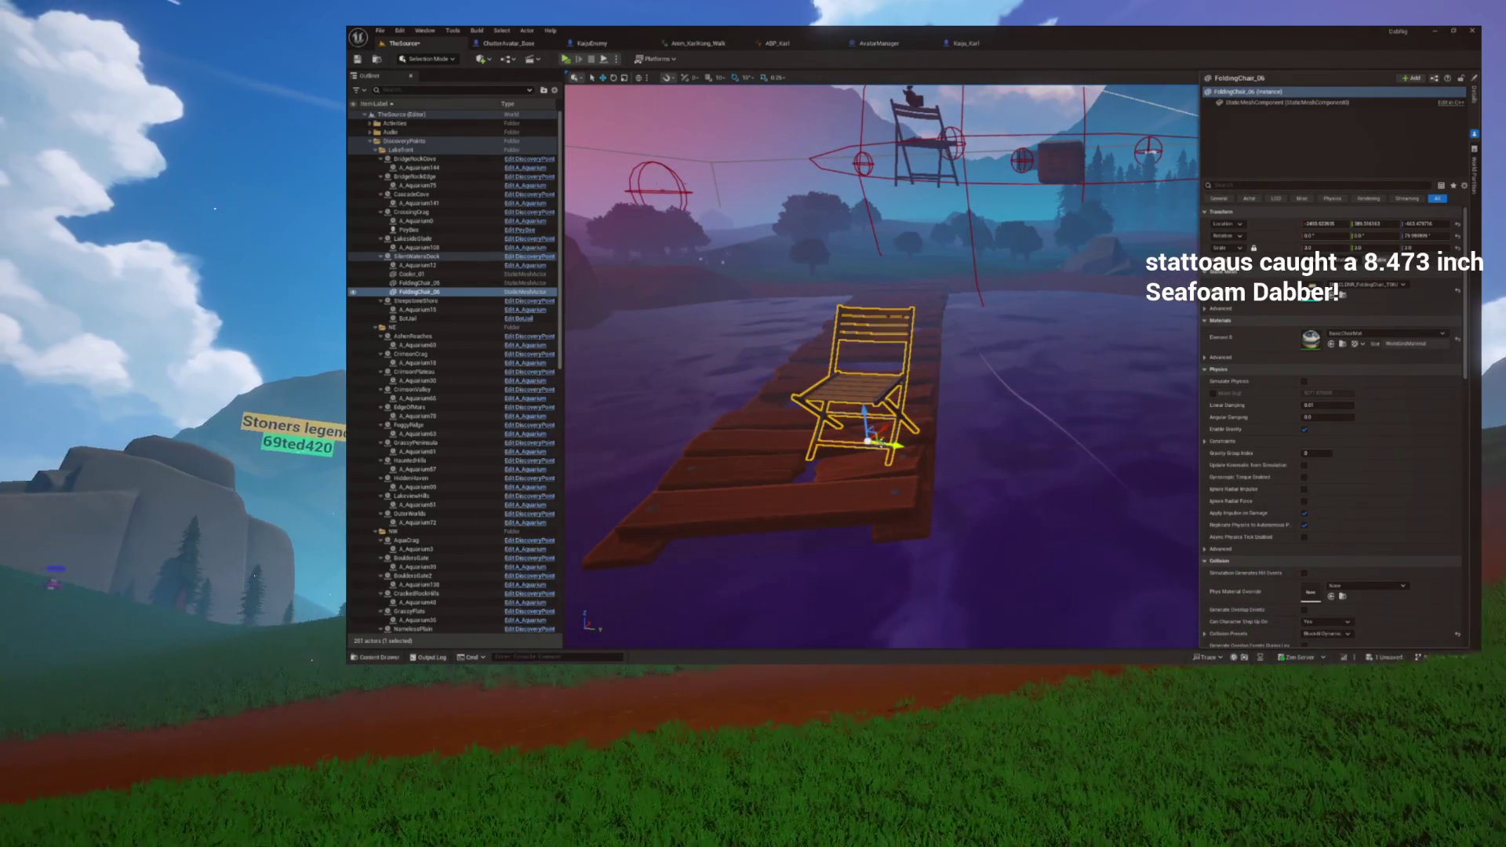
drag(879, 439, 928, 408)
key(e)
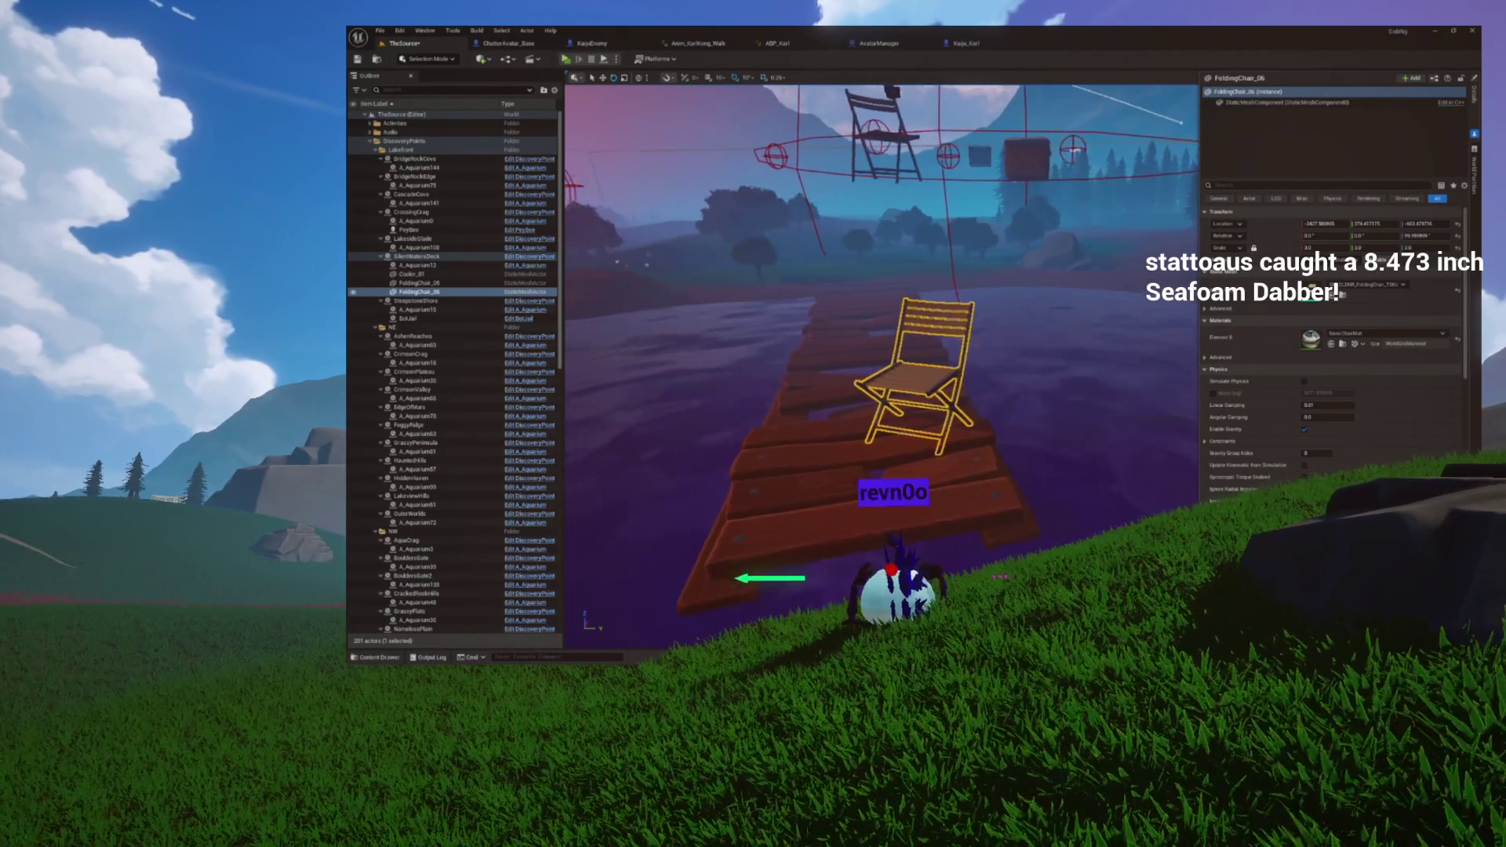
key(w)
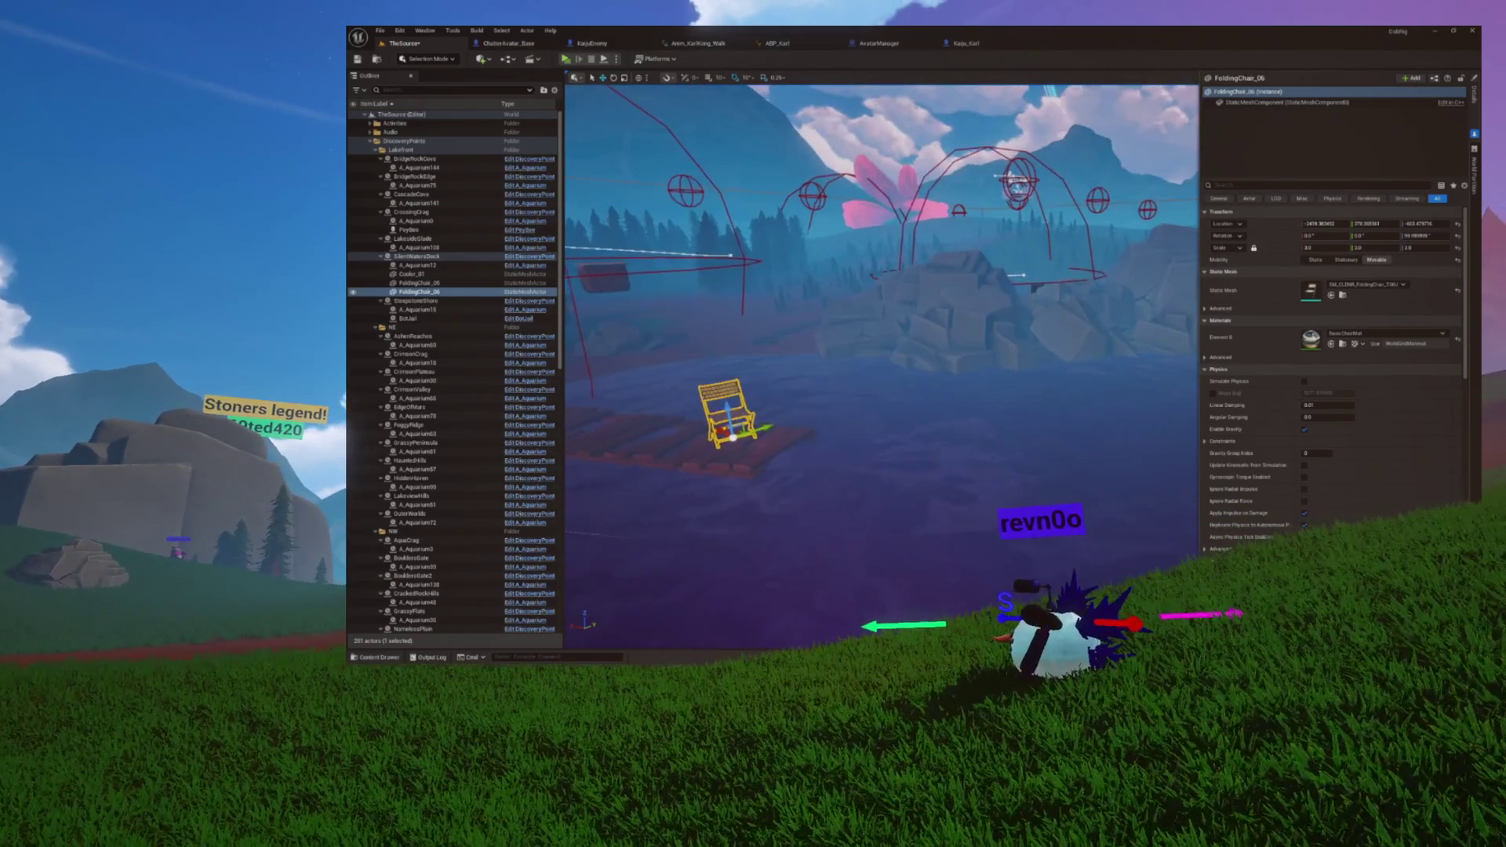
key(ctrl+space)
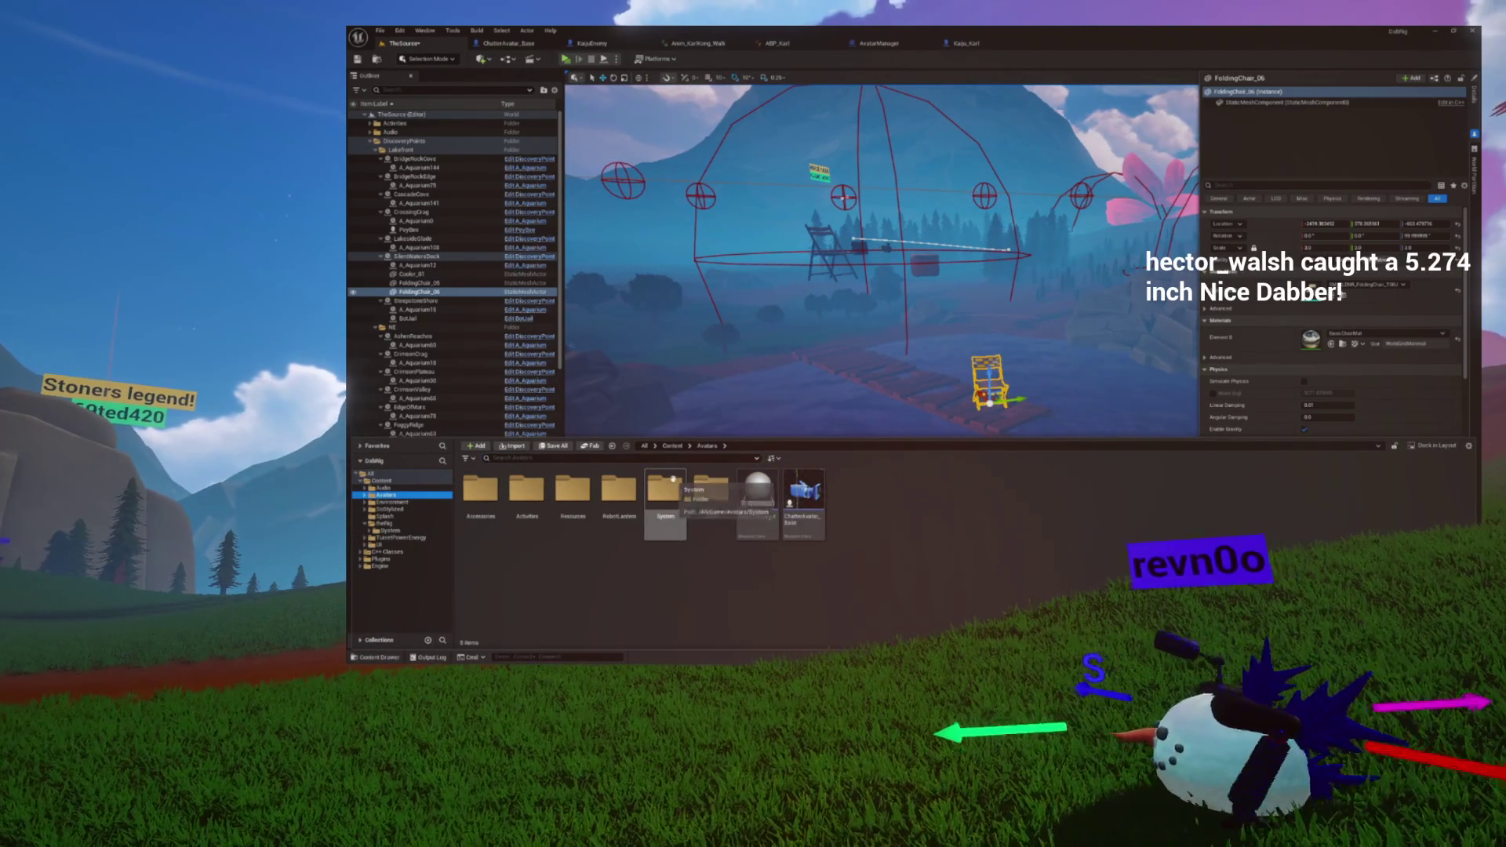
Step: Place Roberto from the RobotLantern folder onto the pier and frame it
double_click(617, 496)
drag(653, 504, 783, 355)
drag(888, 384, 886, 388)
key(f)
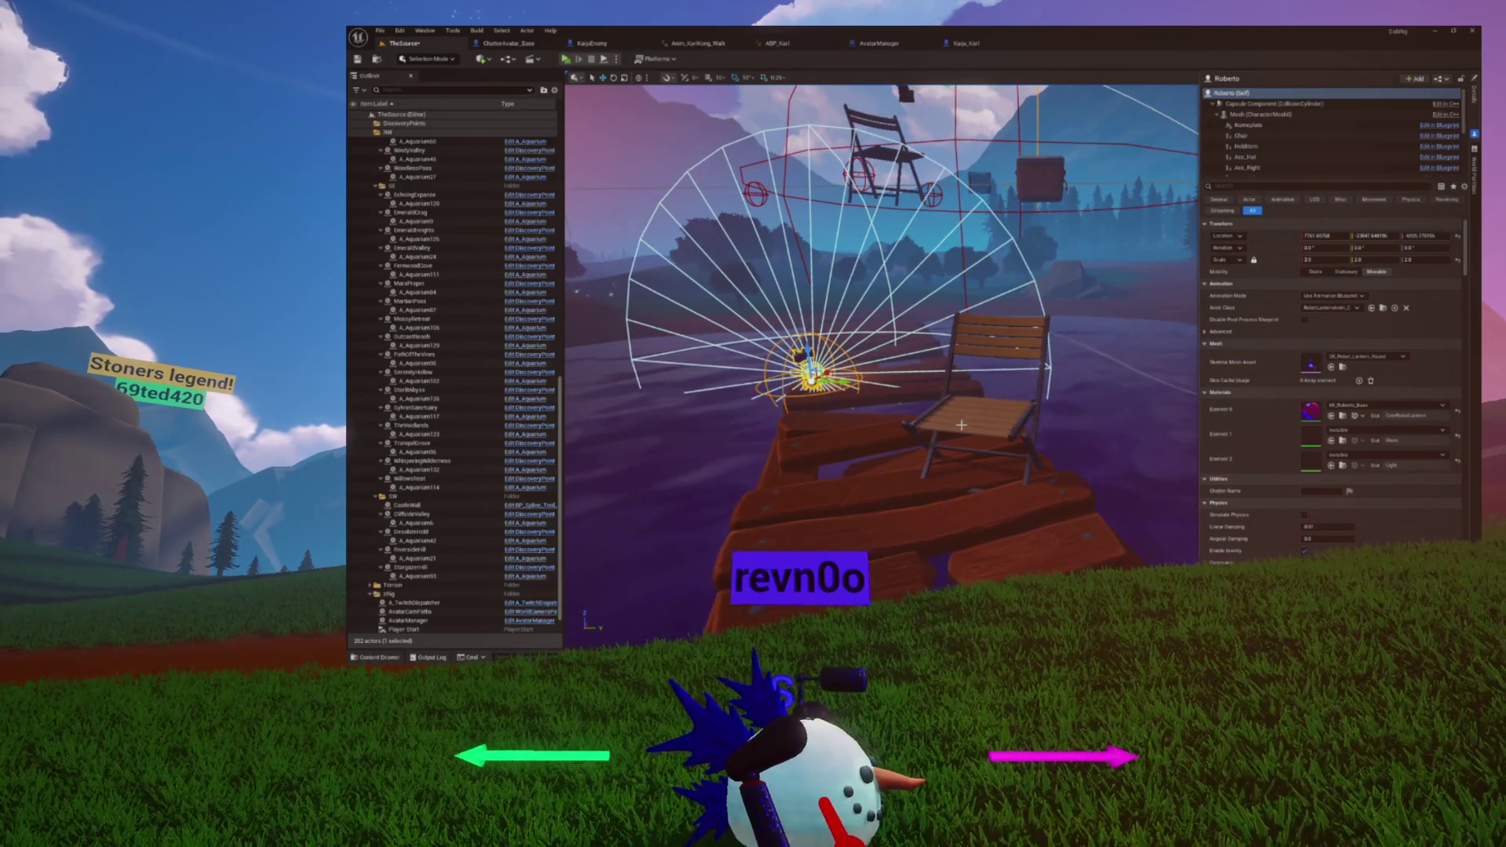
click(962, 425)
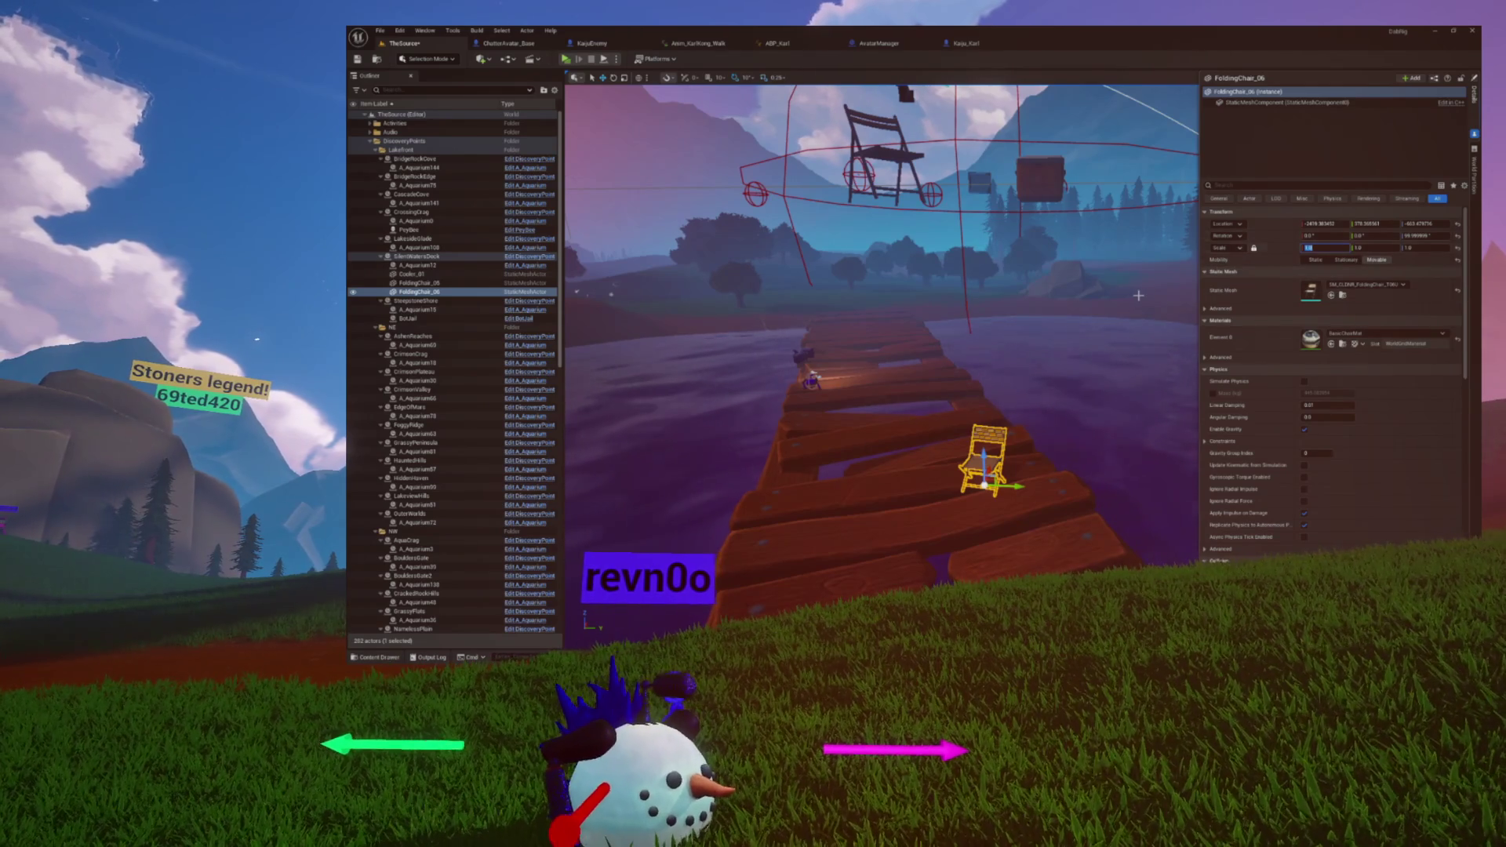
key(Up)
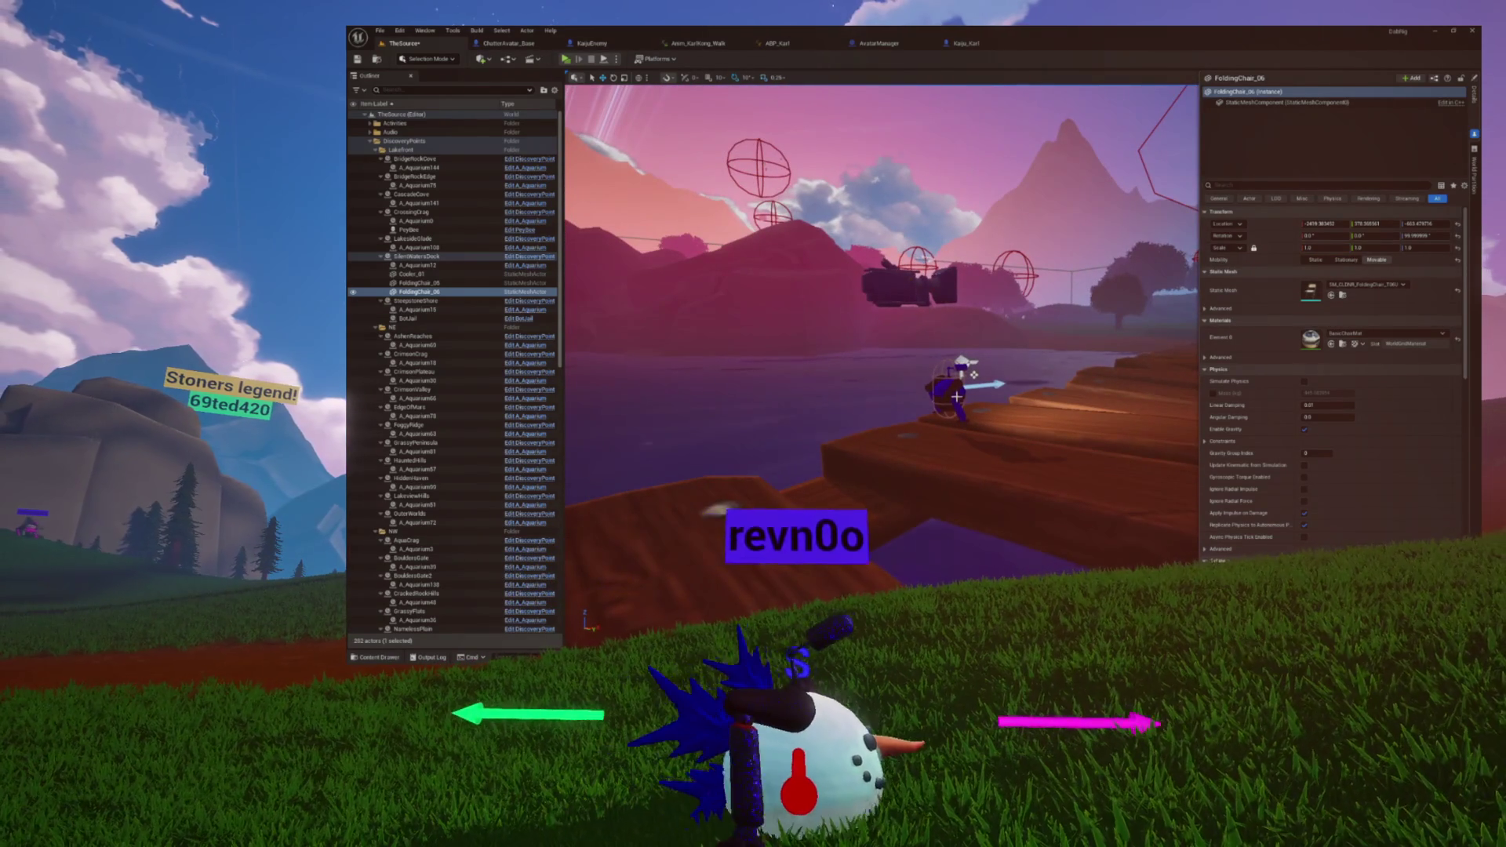
click(957, 398)
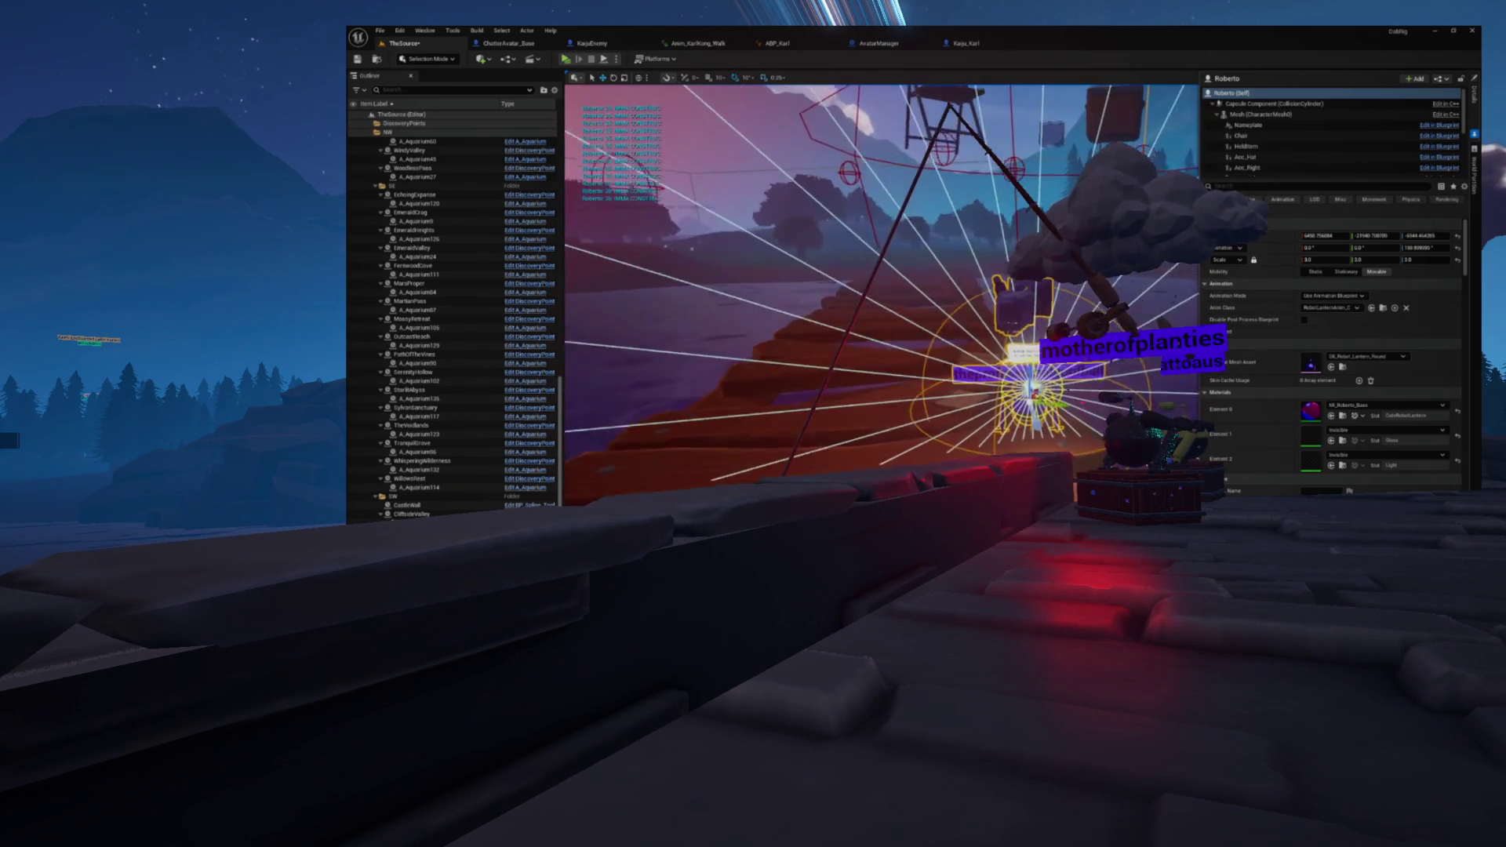
Step: Set the folding chair's X scale to 2.0, then select Roberto
click(916, 416)
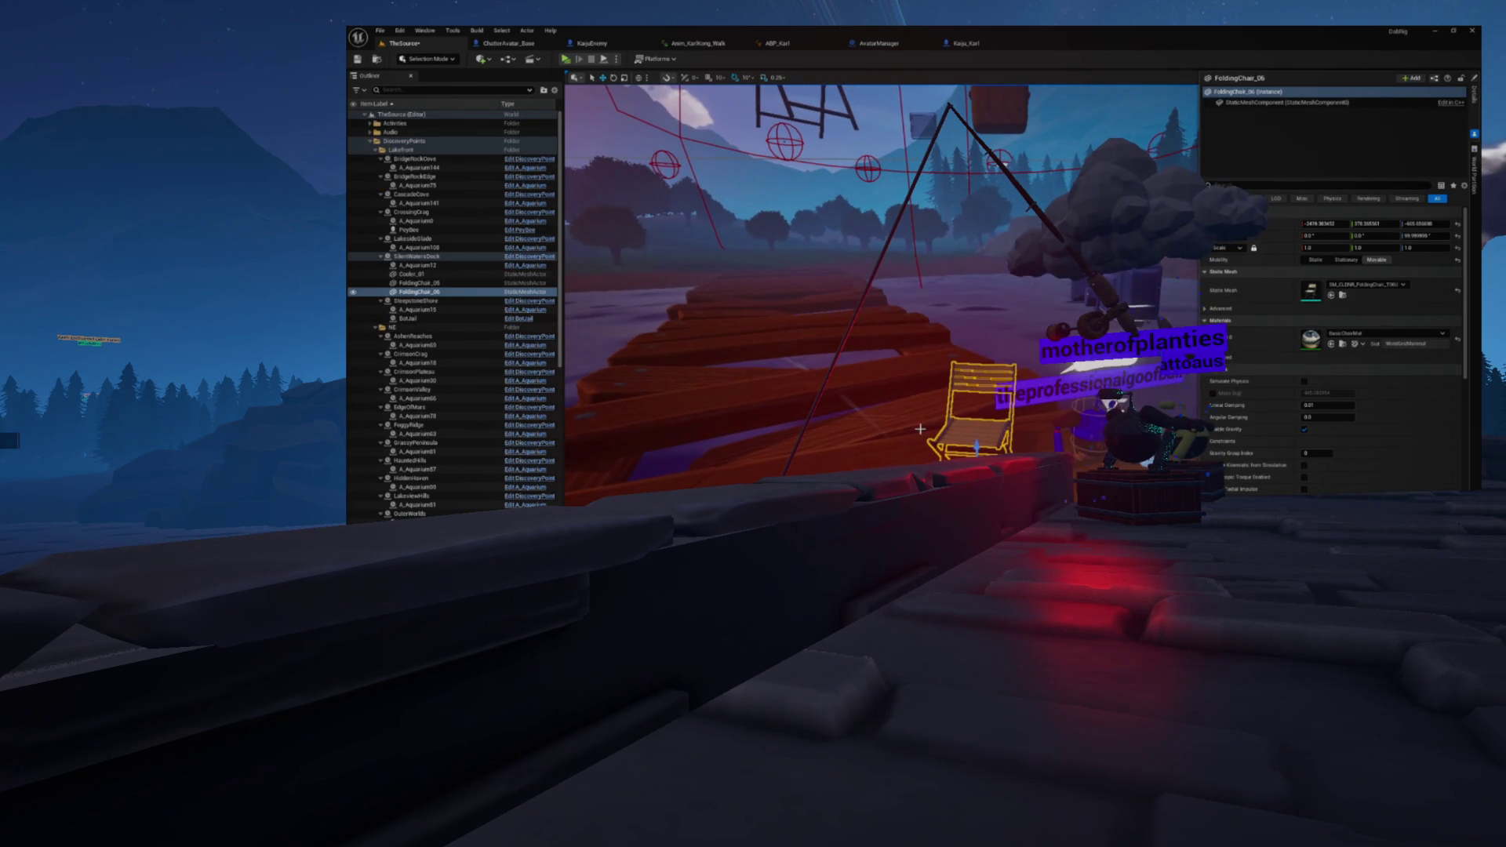
click(1329, 248)
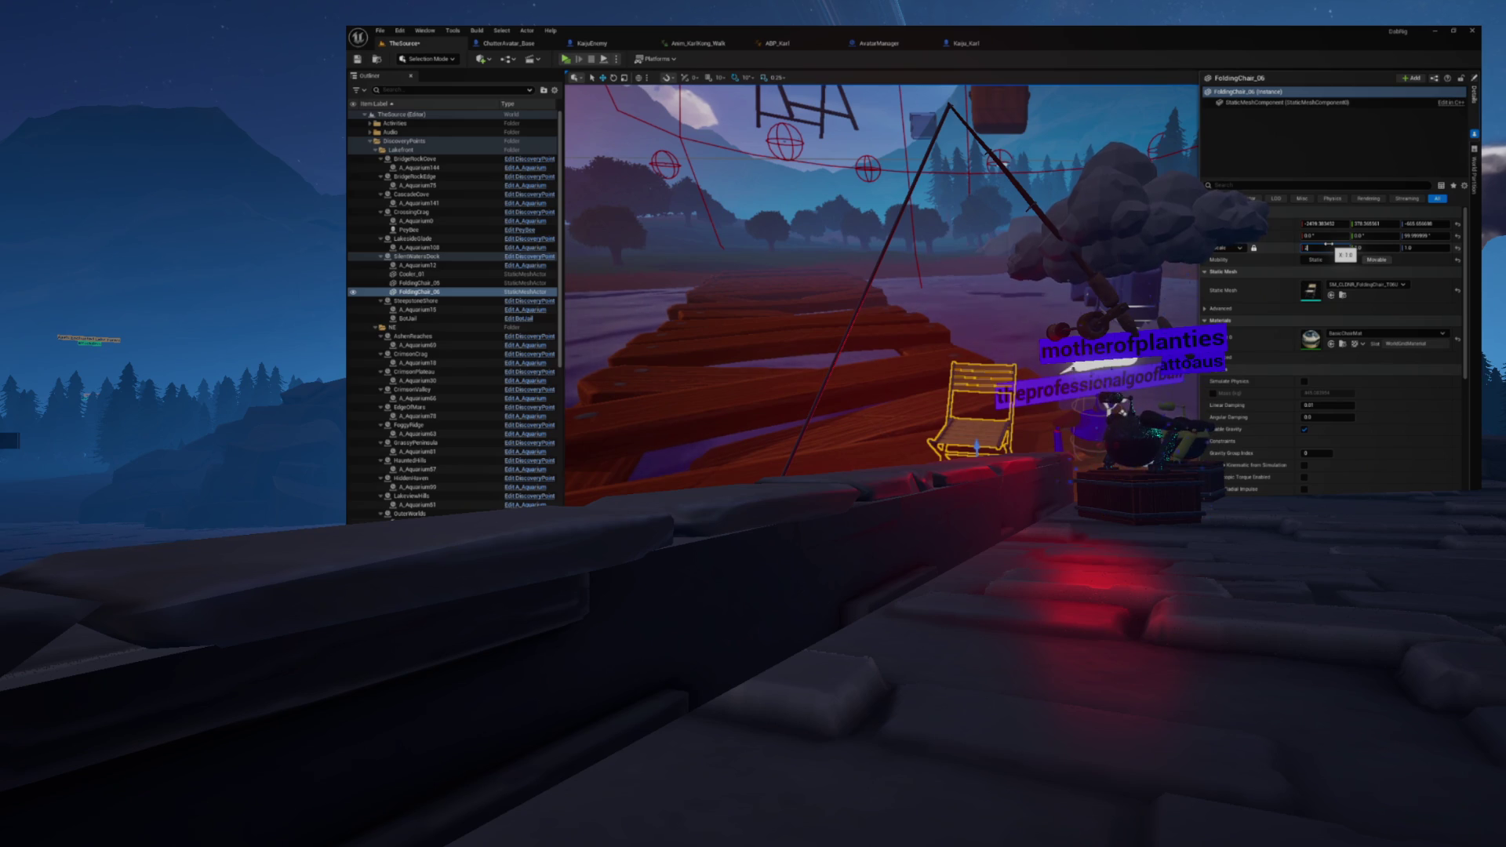
text(2)
key(Return)
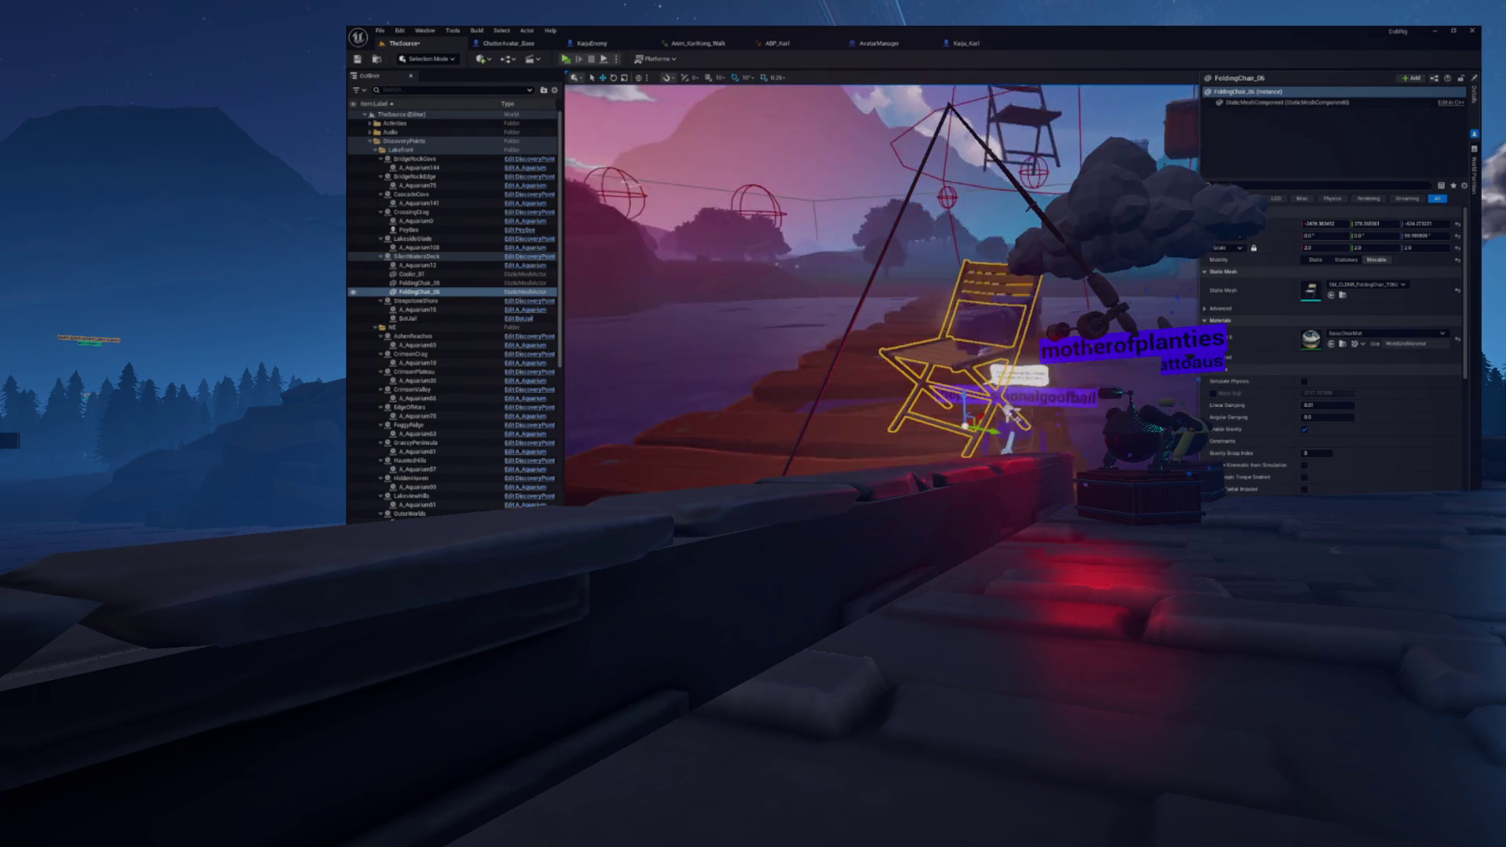
click(963, 437)
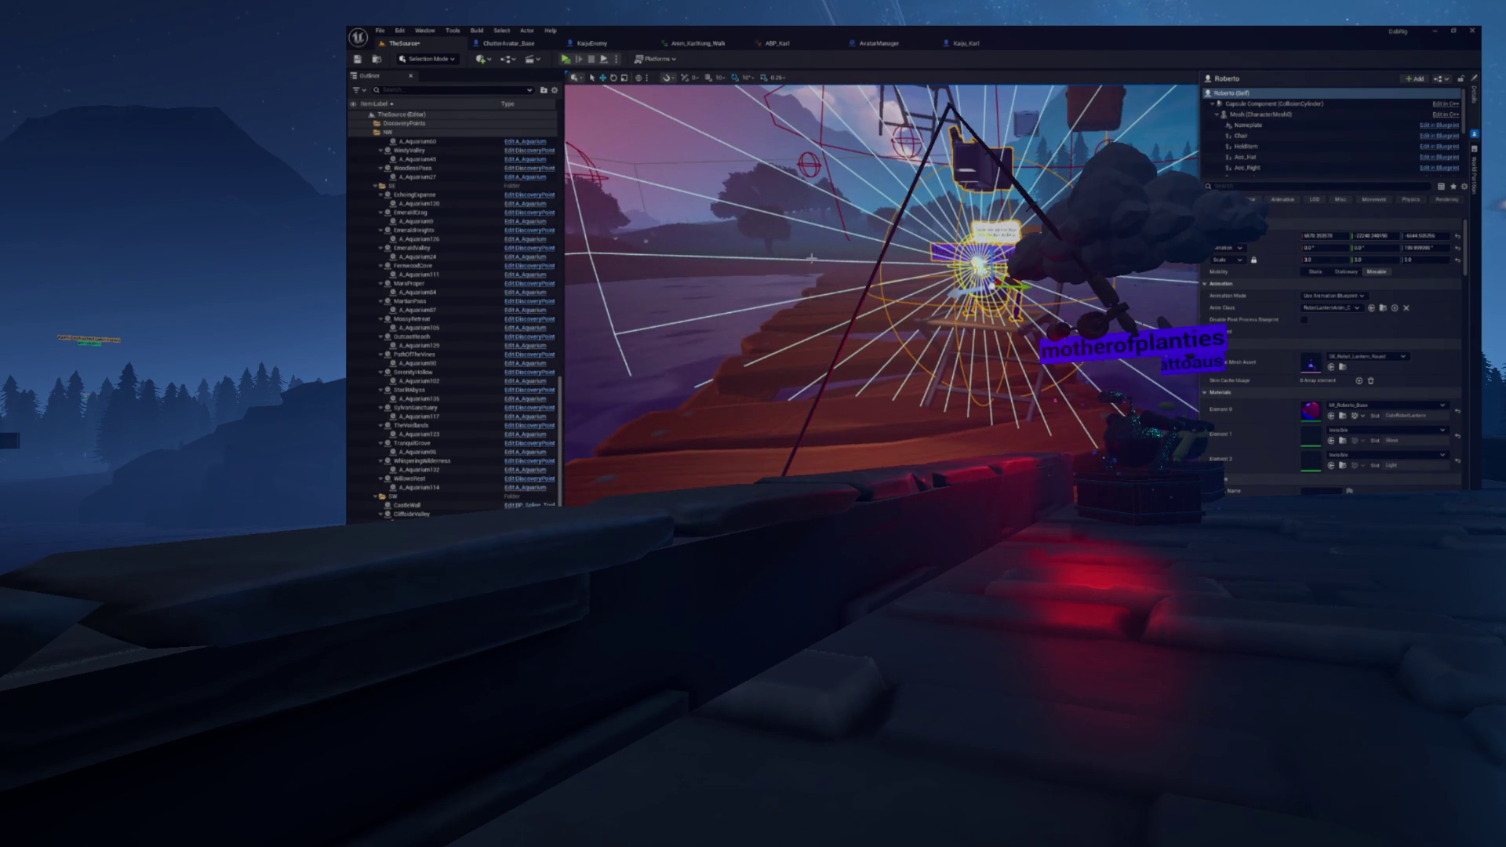
scroll(545, 399, down, 1)
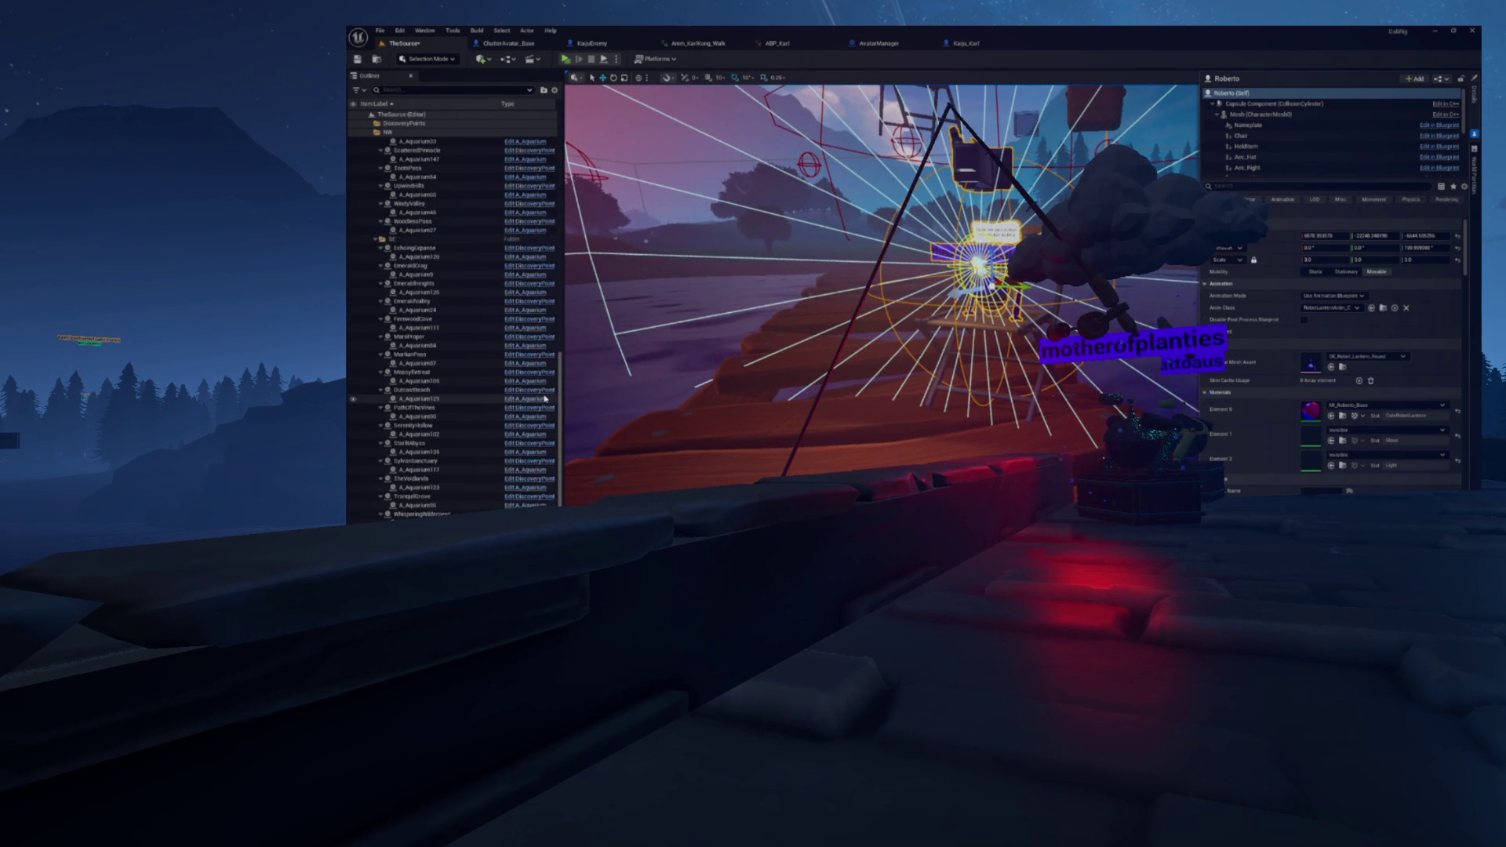
scroll(545, 398, up, 15)
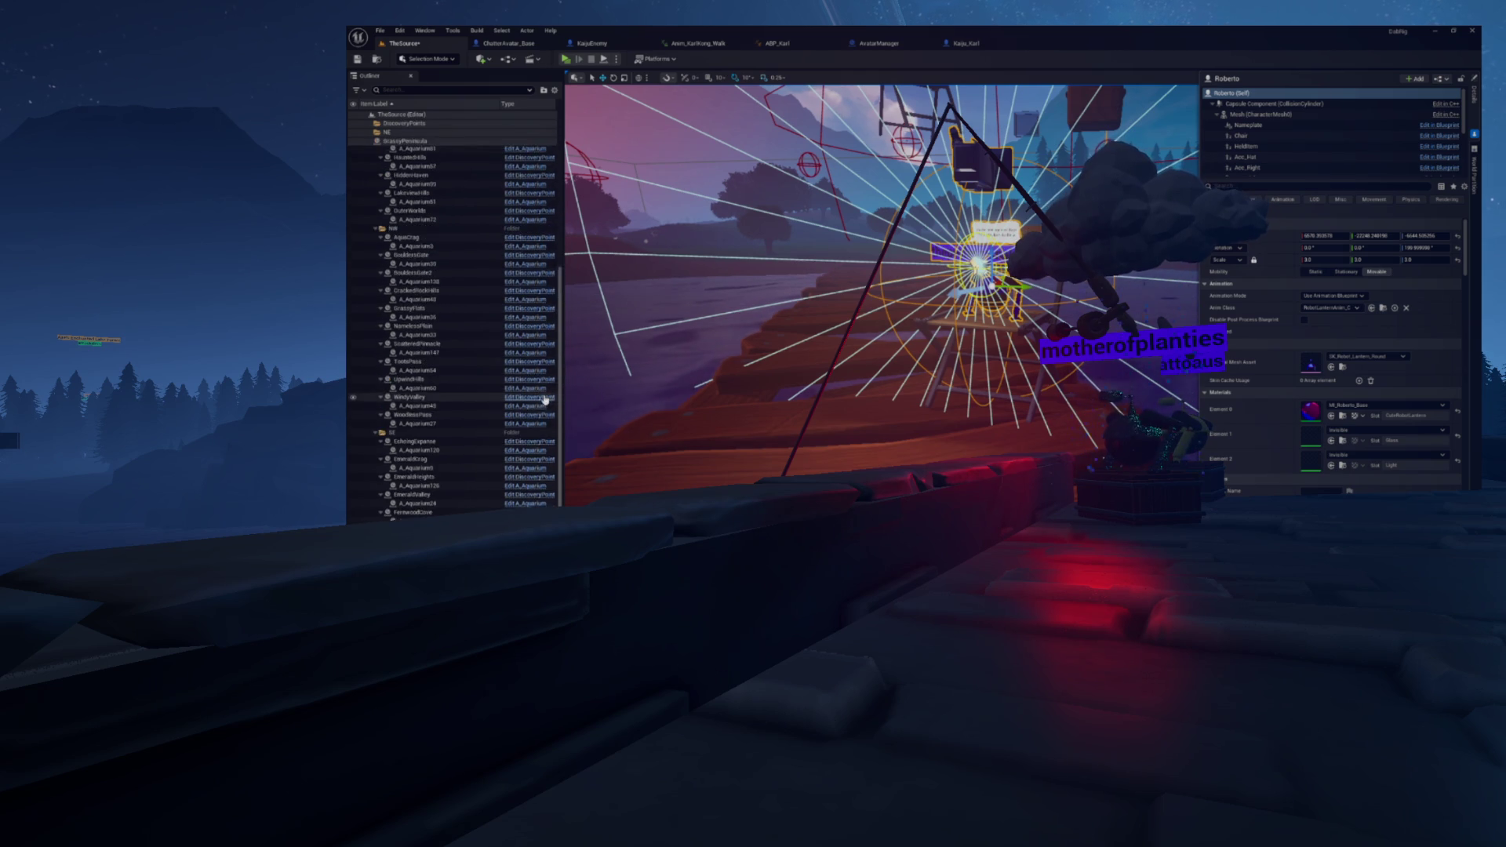
Step: Select FoldingChair_05 on the dock and centre the view on it
click(798, 357)
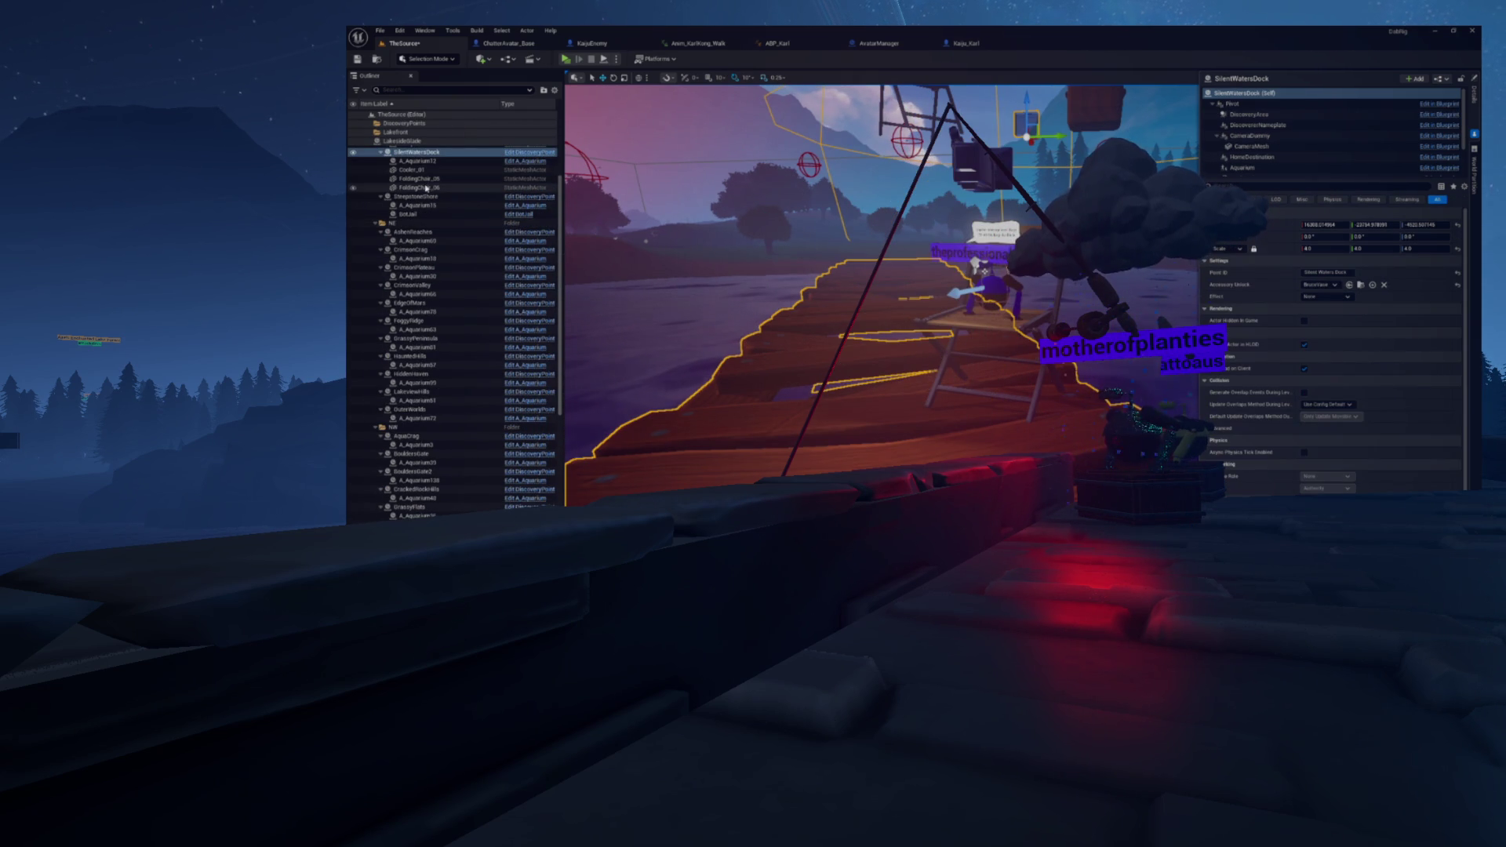
click(426, 188)
click(419, 179)
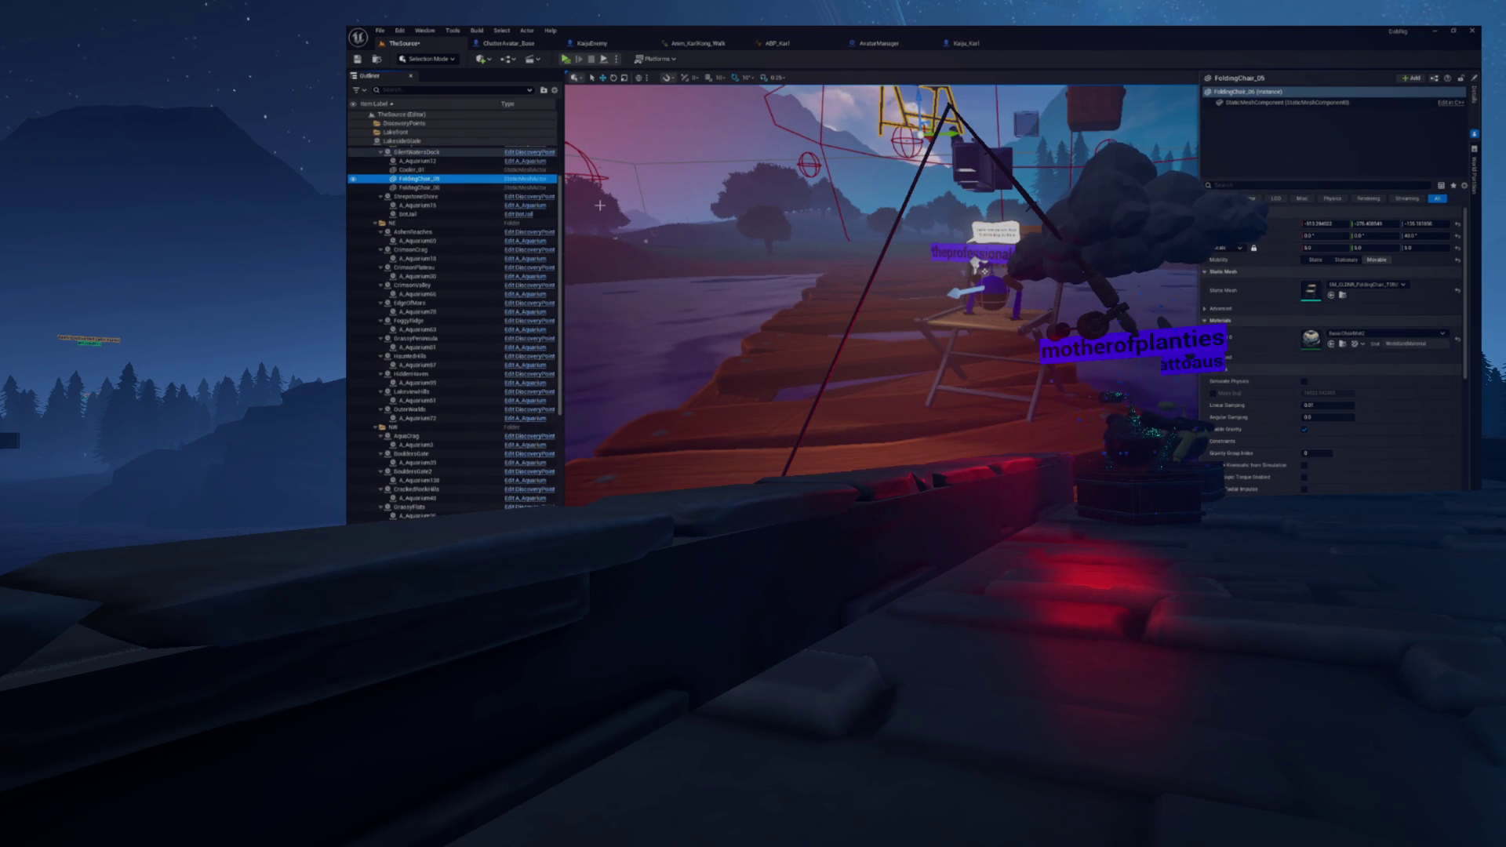
drag(596, 313, 666, 291)
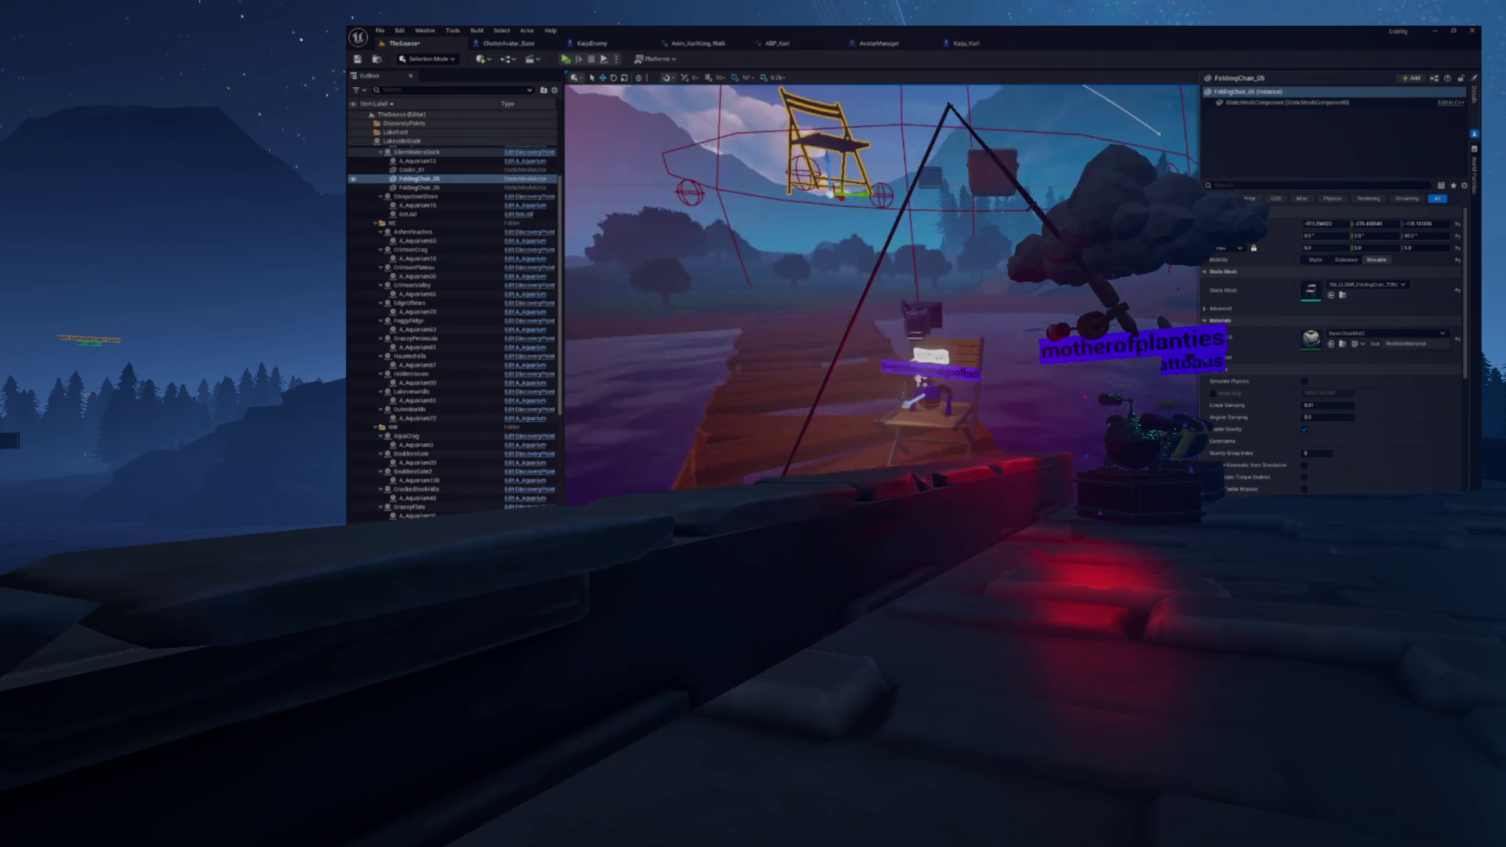
key(f)
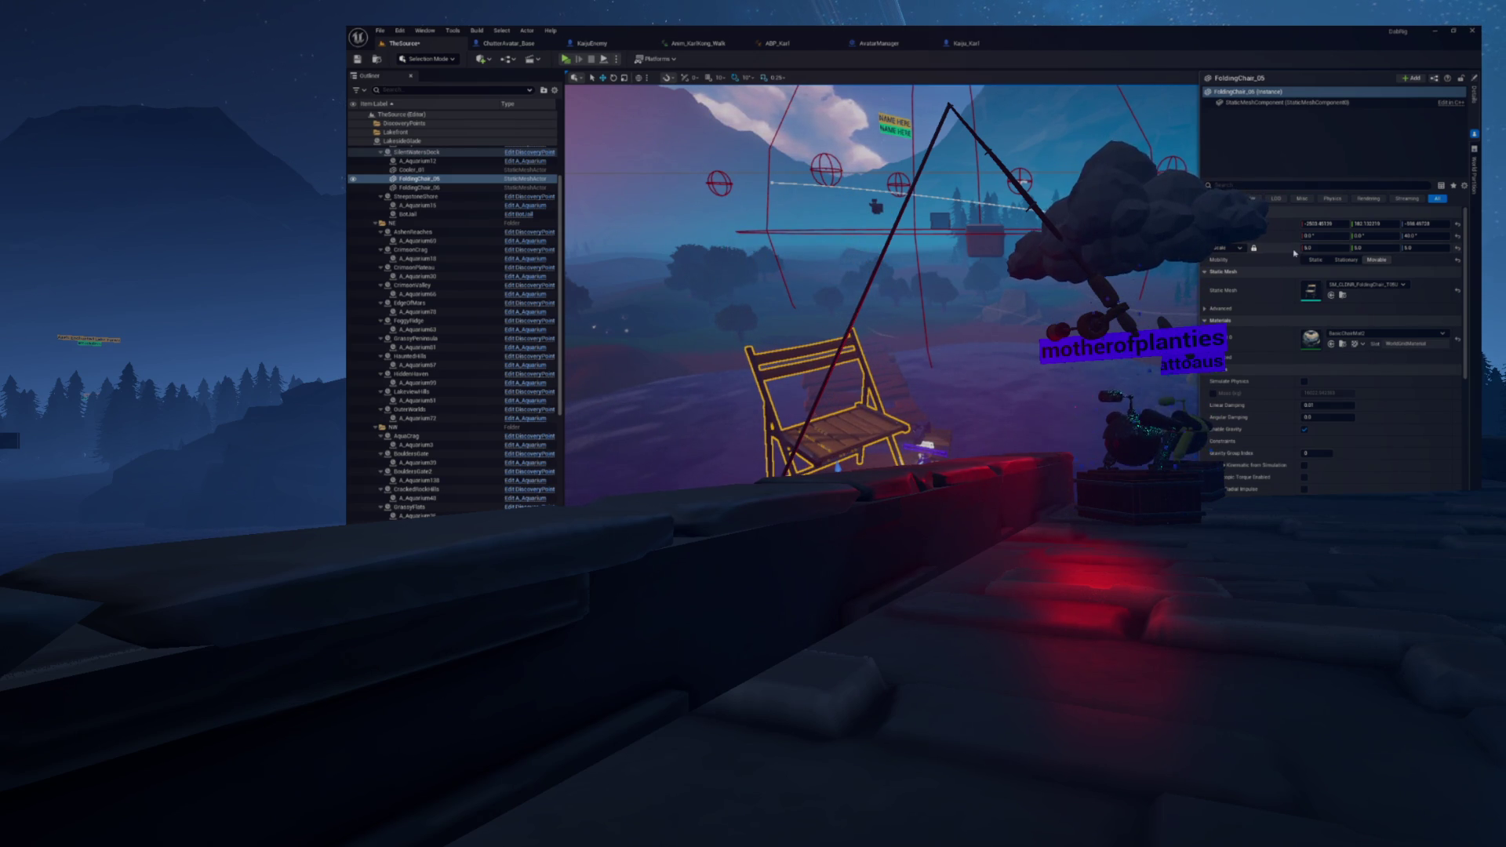
Step: Scale FoldingChair_05 to 2.0 and lower it onto the dock toward the camera
click(1317, 246)
text(2)
key(Return)
key(f)
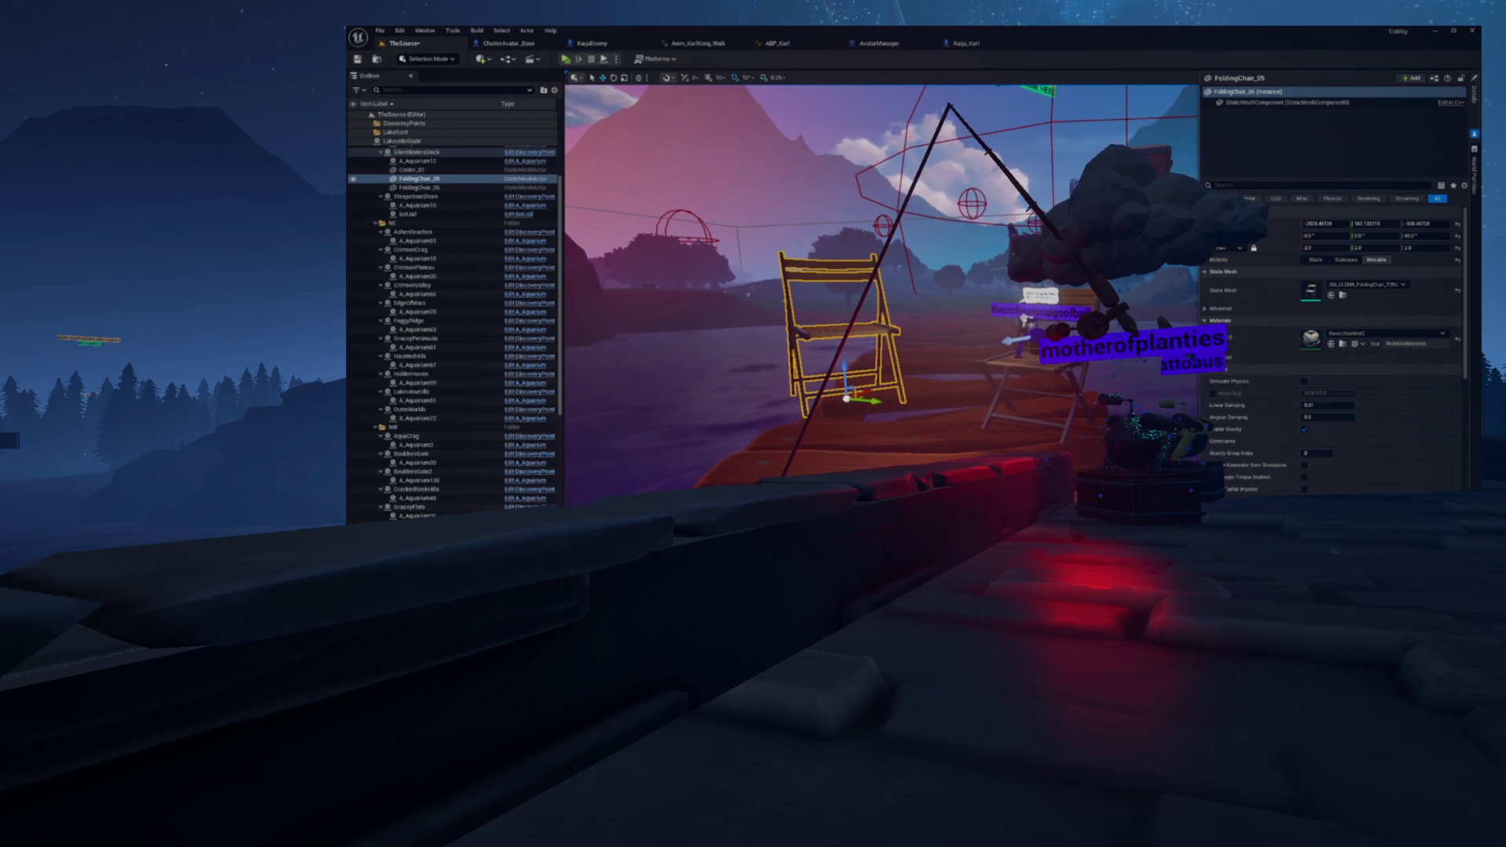
drag(1426, 223, 1400, 223)
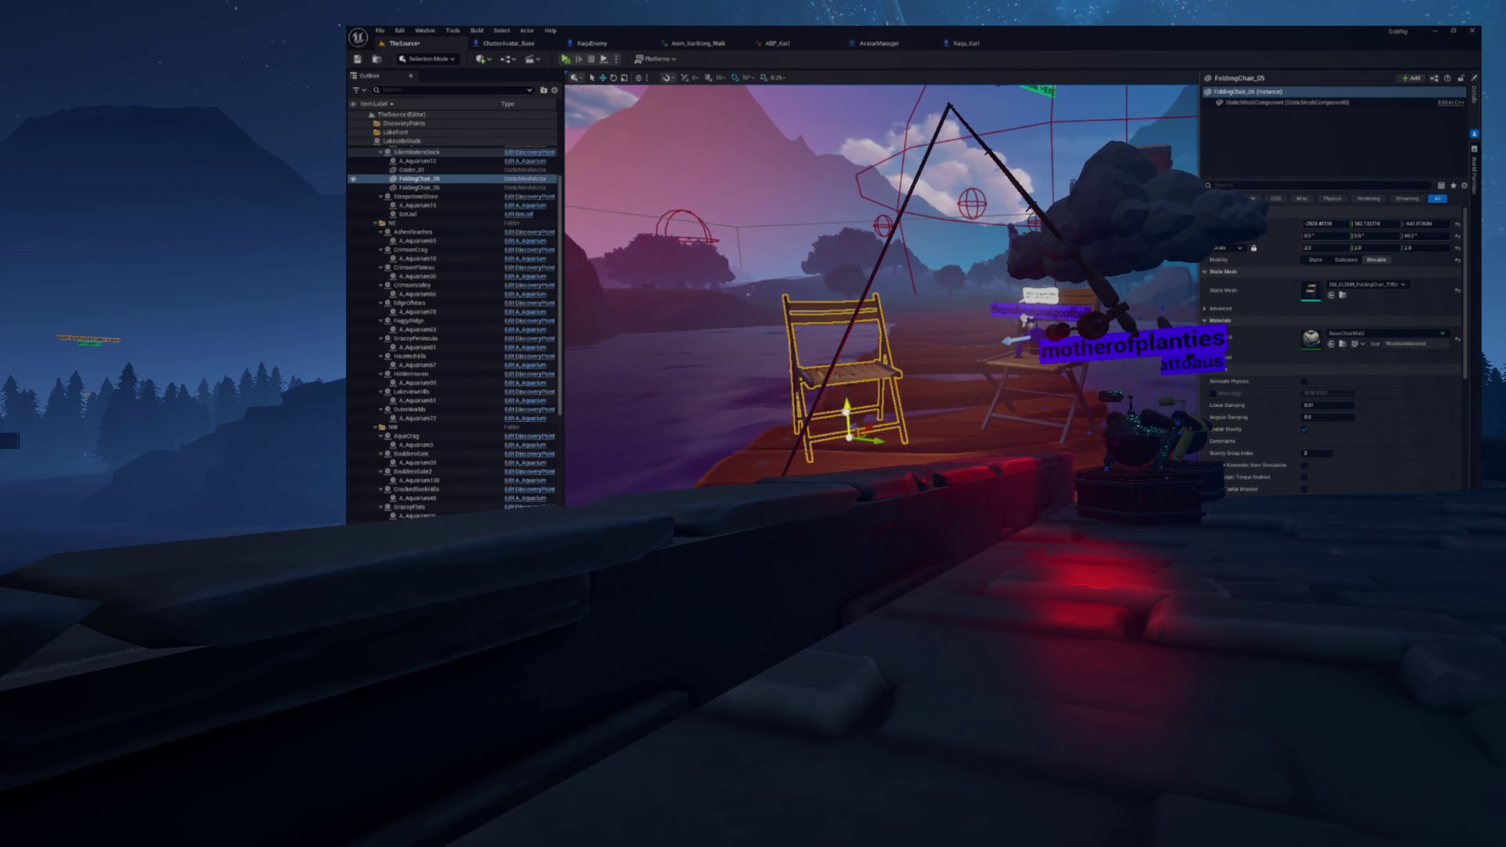
drag(850, 430, 785, 498)
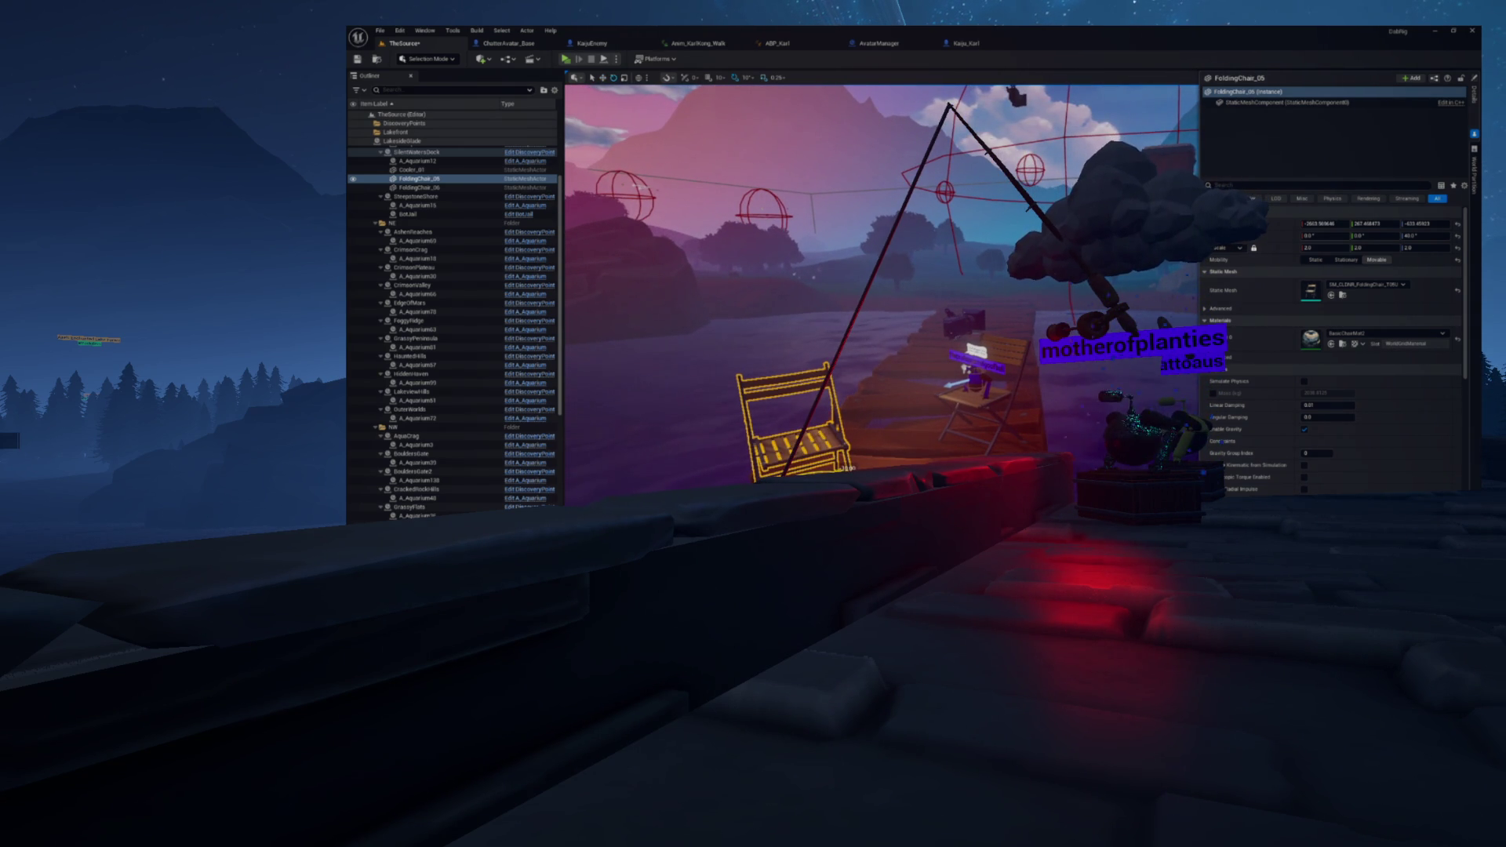
click(974, 411)
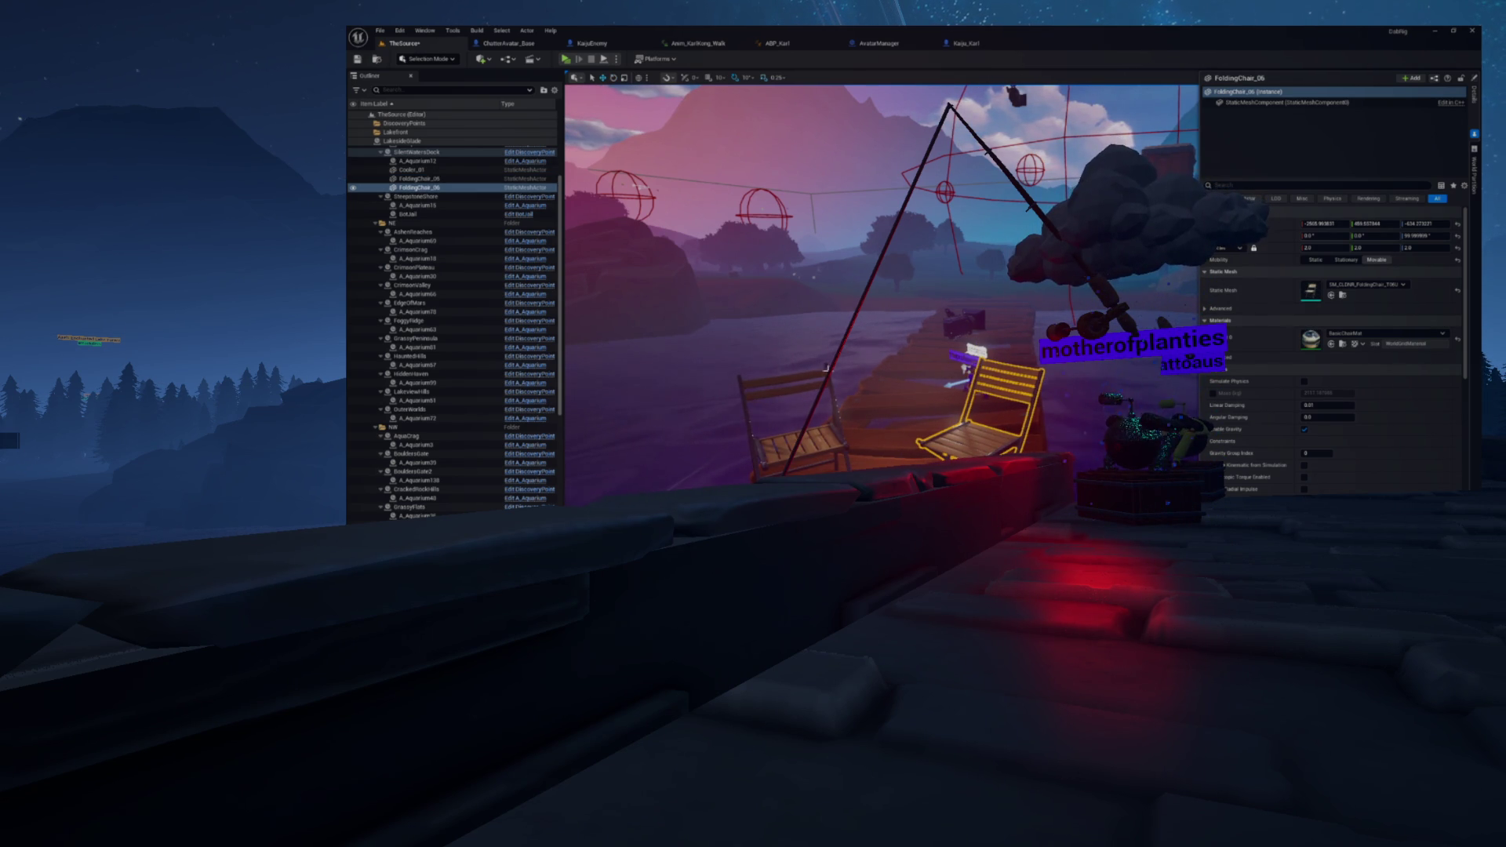
click(412, 169)
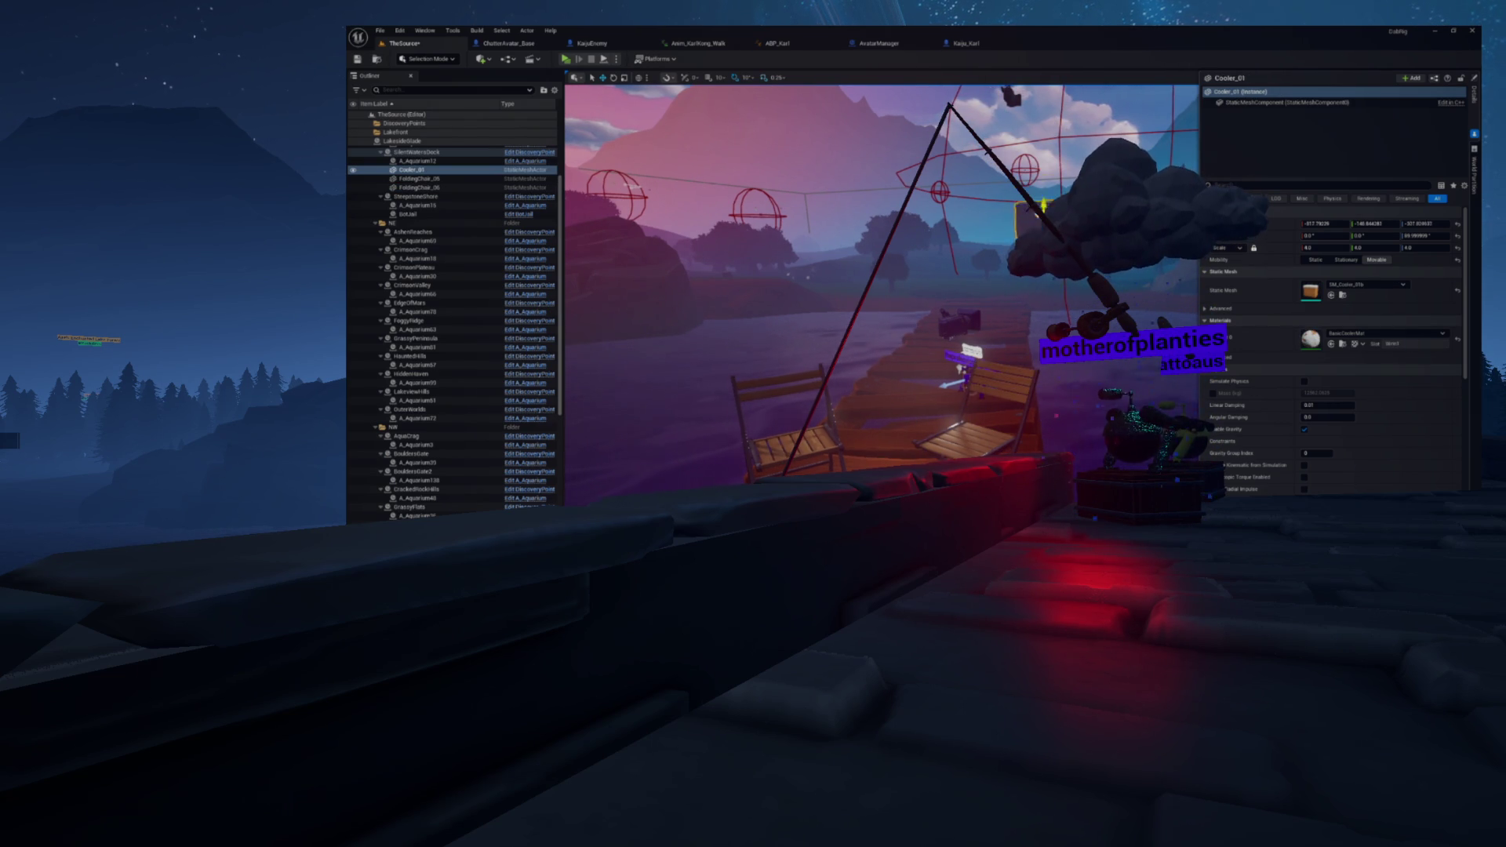
Step: Slide Cooler_01 to the chairs, set its scale to 2, and drop it onto the dock
mouse_move(1028, 345)
mouse_down()
mouse_move(958, 421)
mouse_move(847, 463)
mouse_up()
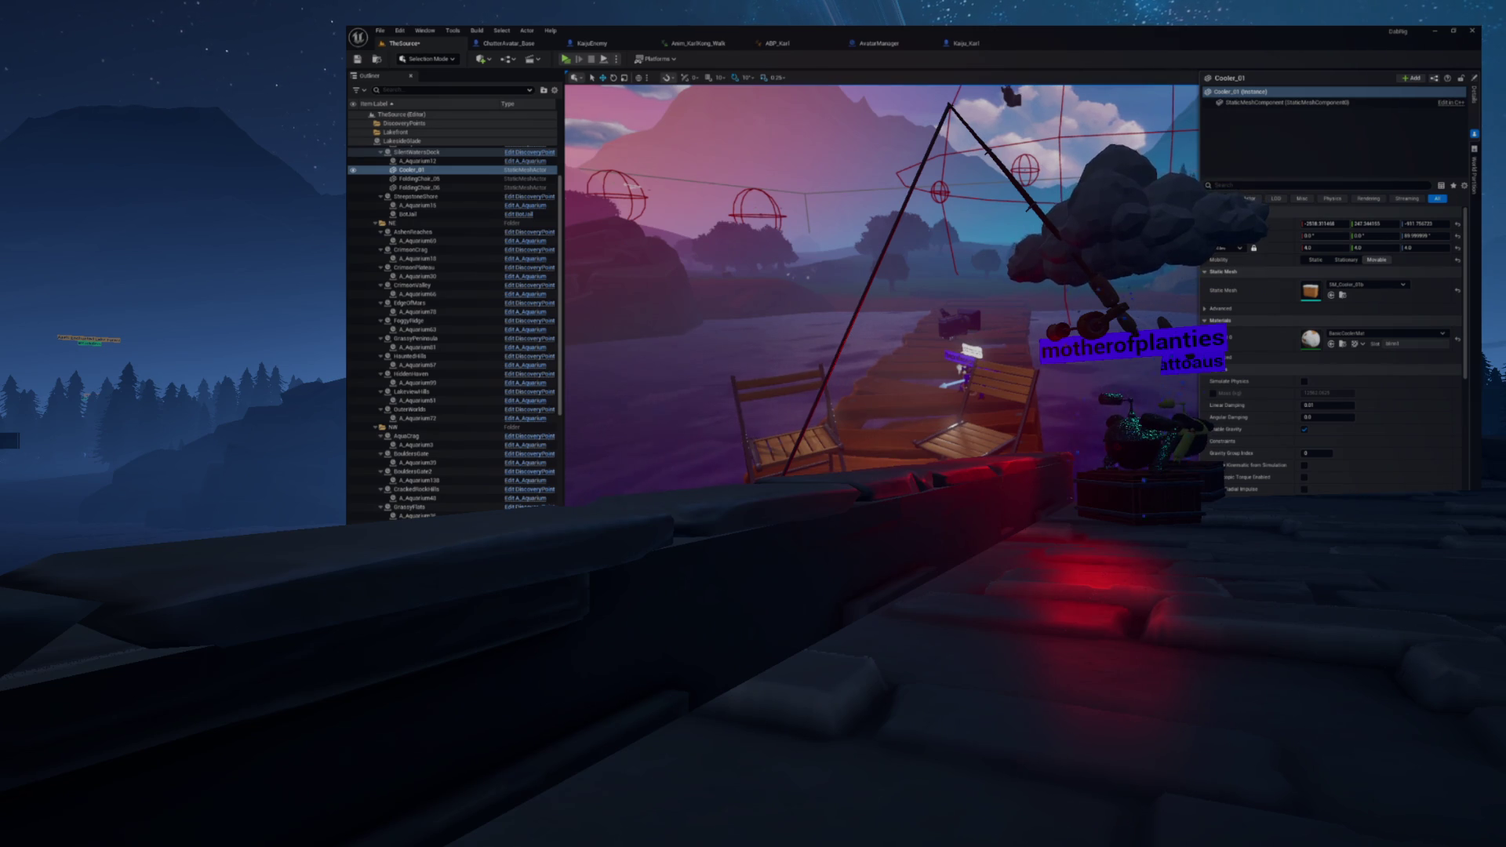
click(1345, 249)
text(2)
key(Return)
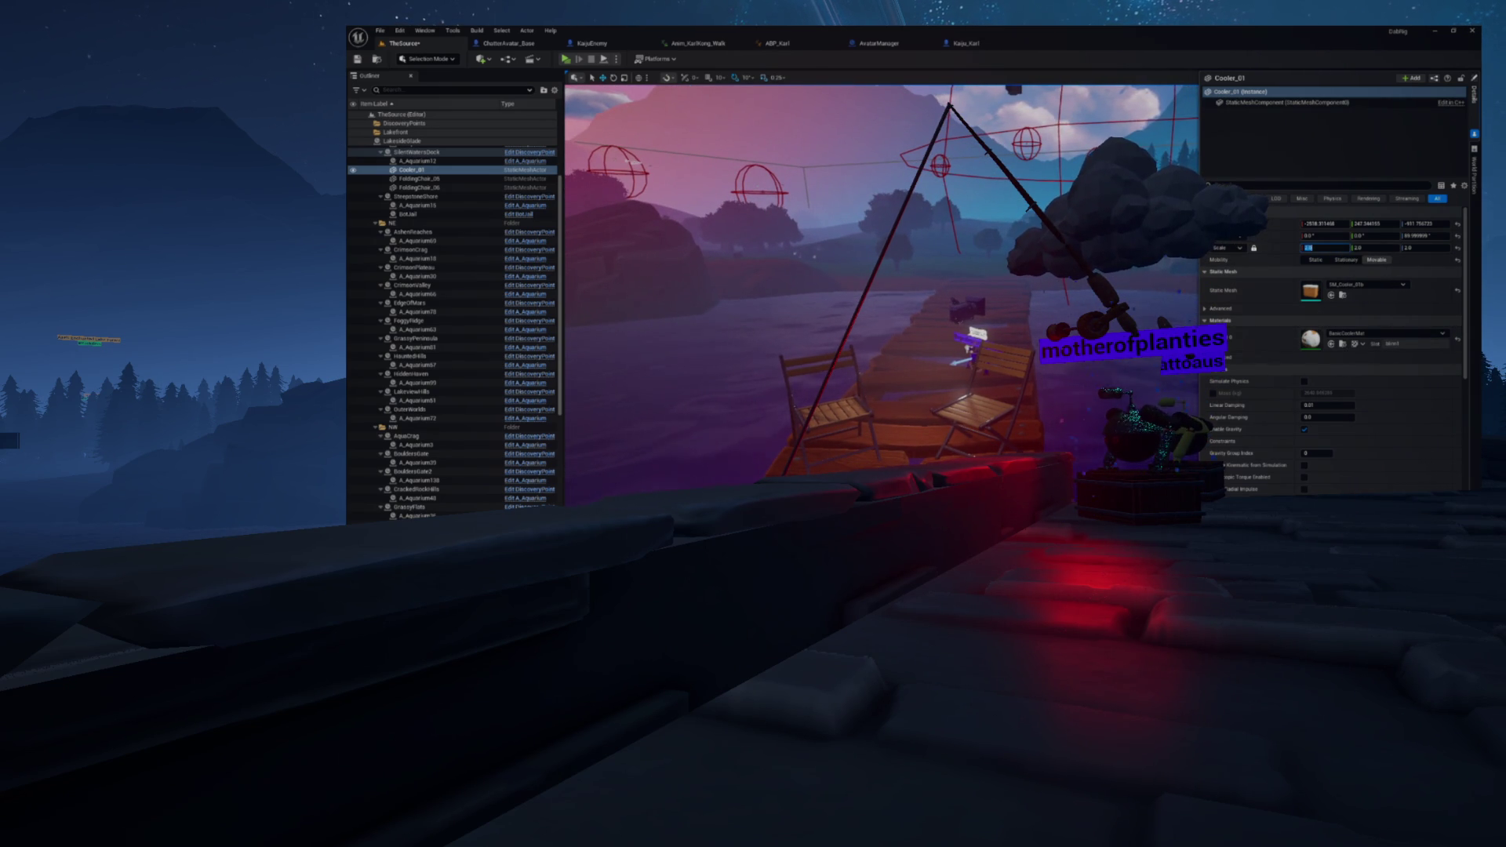
key(End)
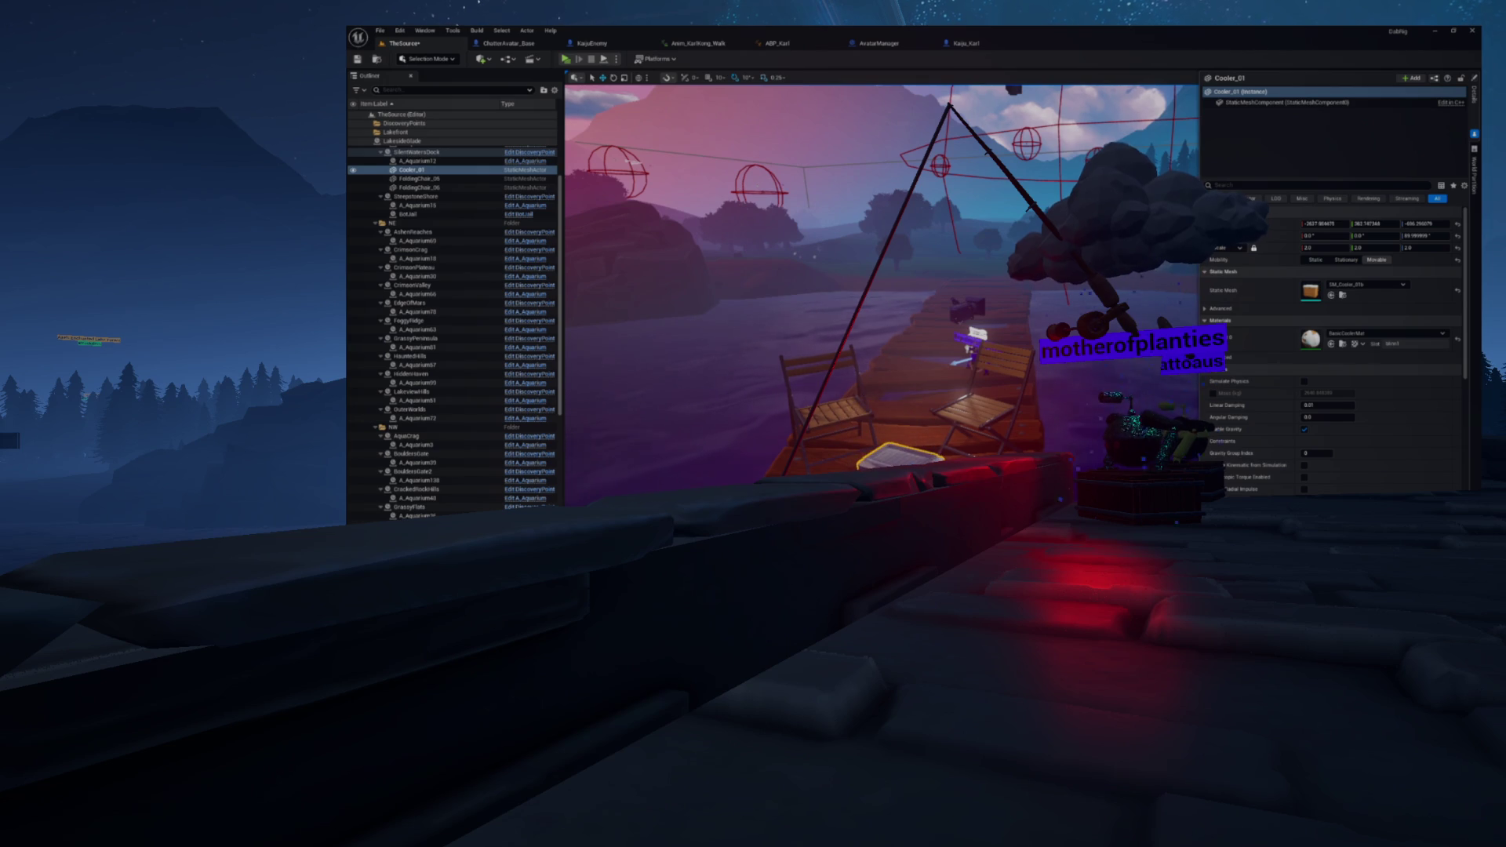
Step: Rotate the cooler upright to face the camera and view the dock from above
key(f)
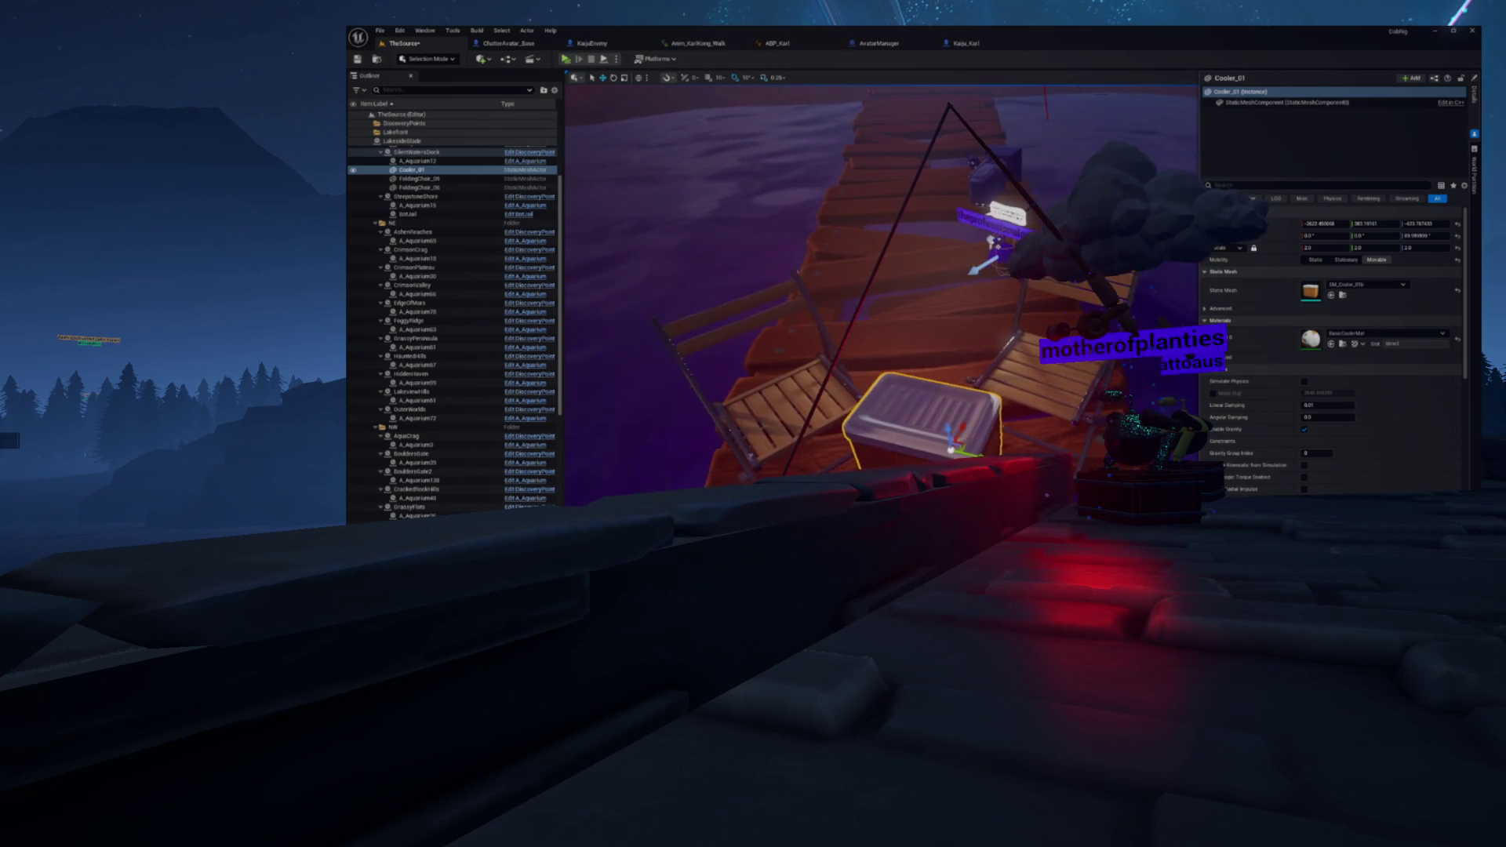
key(e)
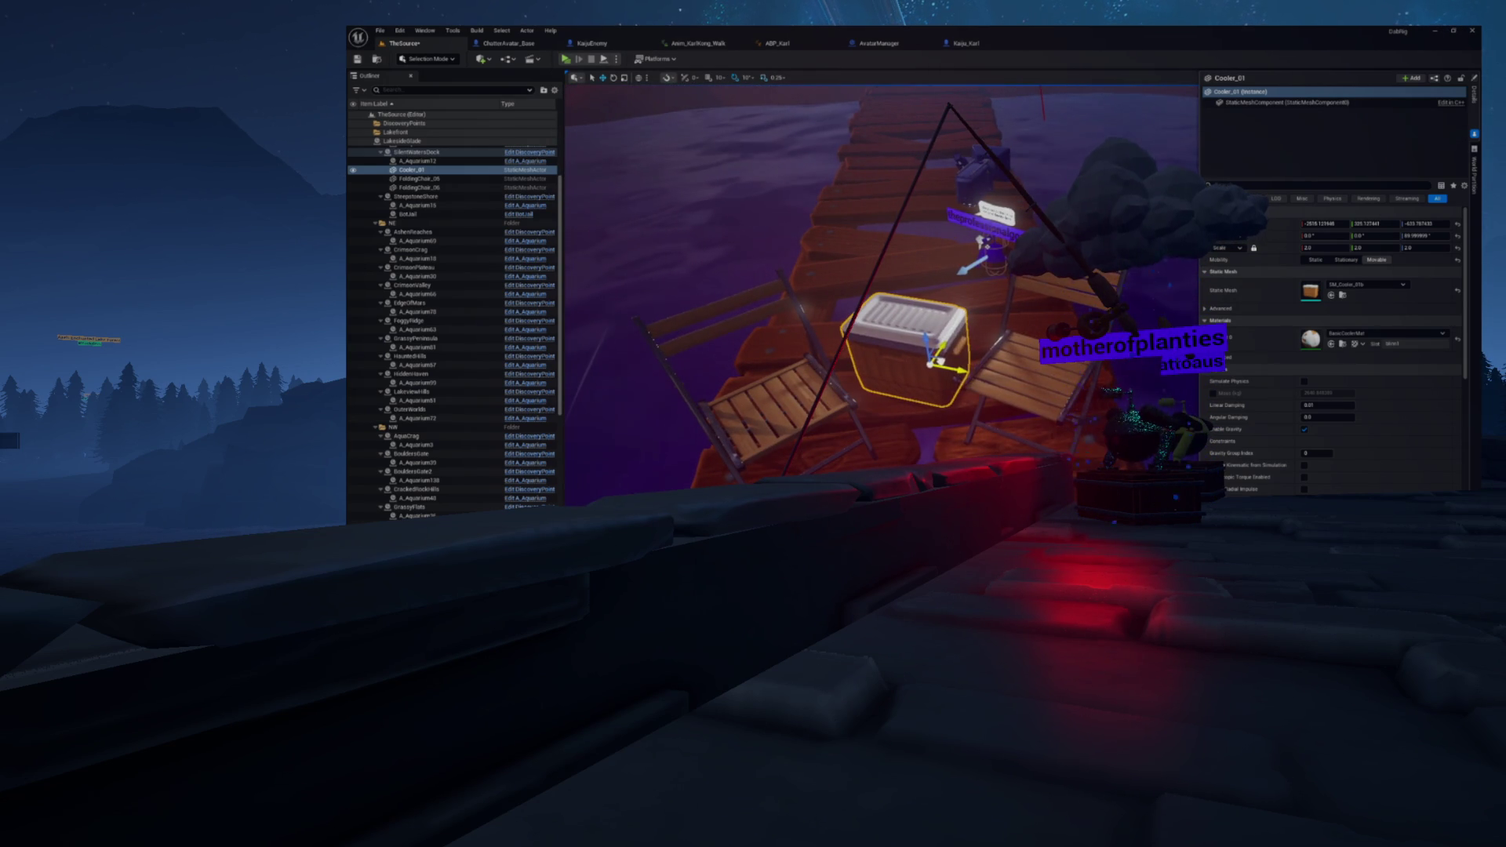
drag(934, 393, 941, 330)
key(w)
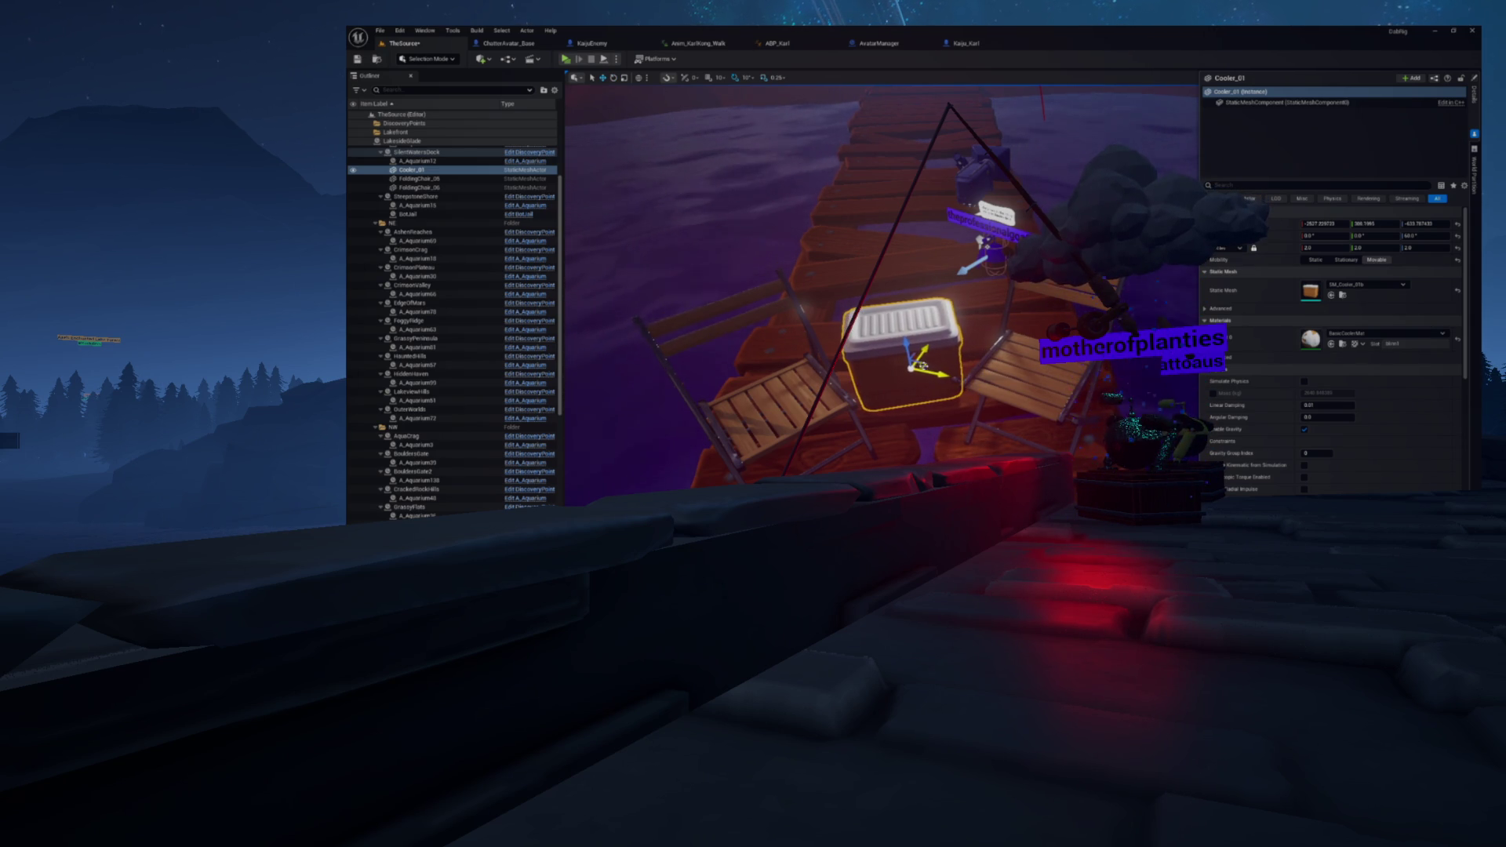
scroll(942, 353, down, 2)
drag(855, 382, 854, 382)
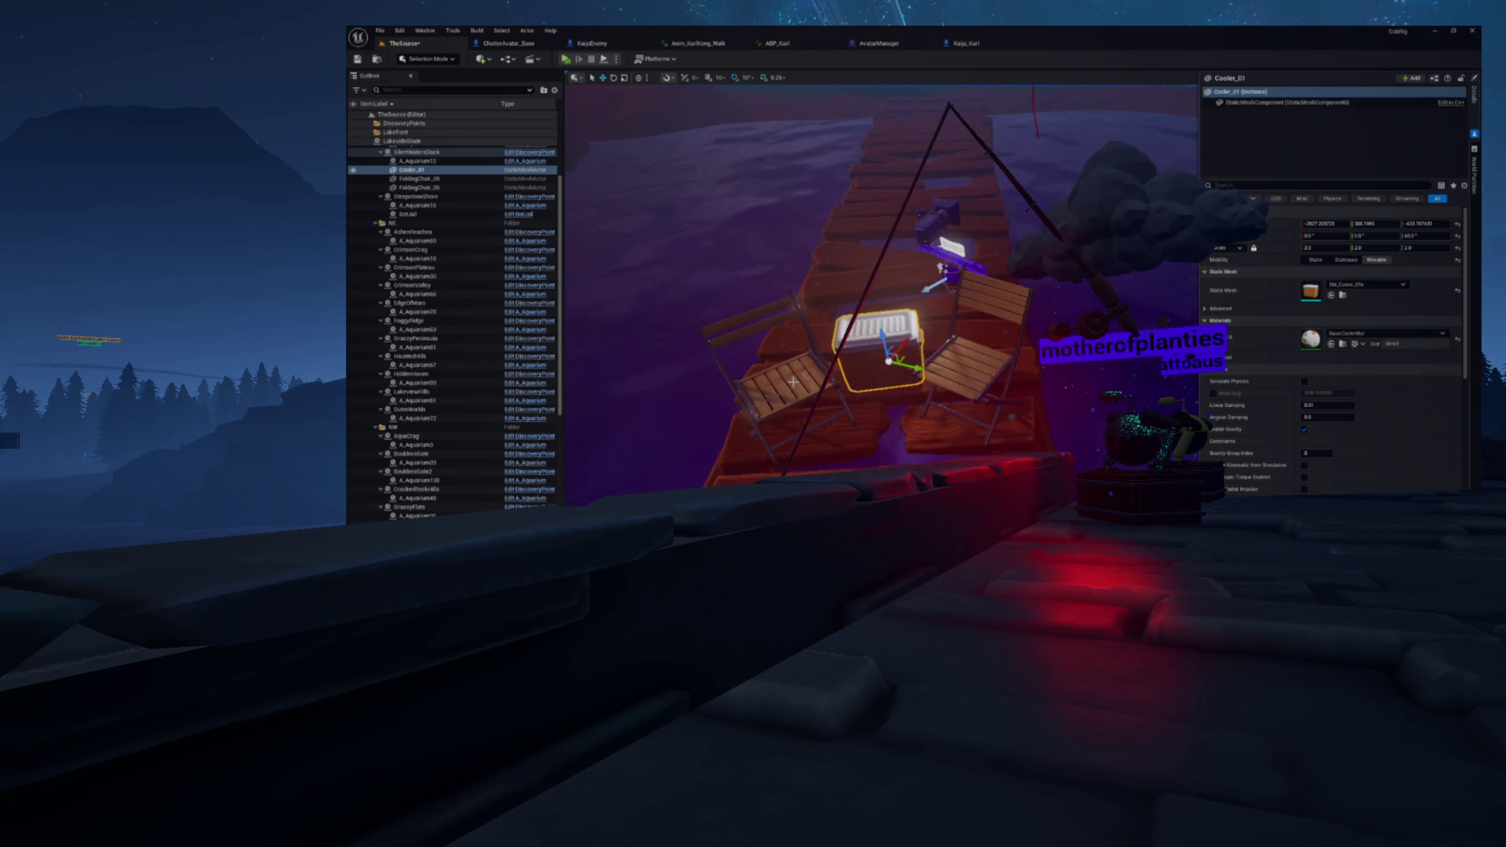
Step: Move both folding chairs and the cooler together into place, then save the level
ctrl+click(977, 373)
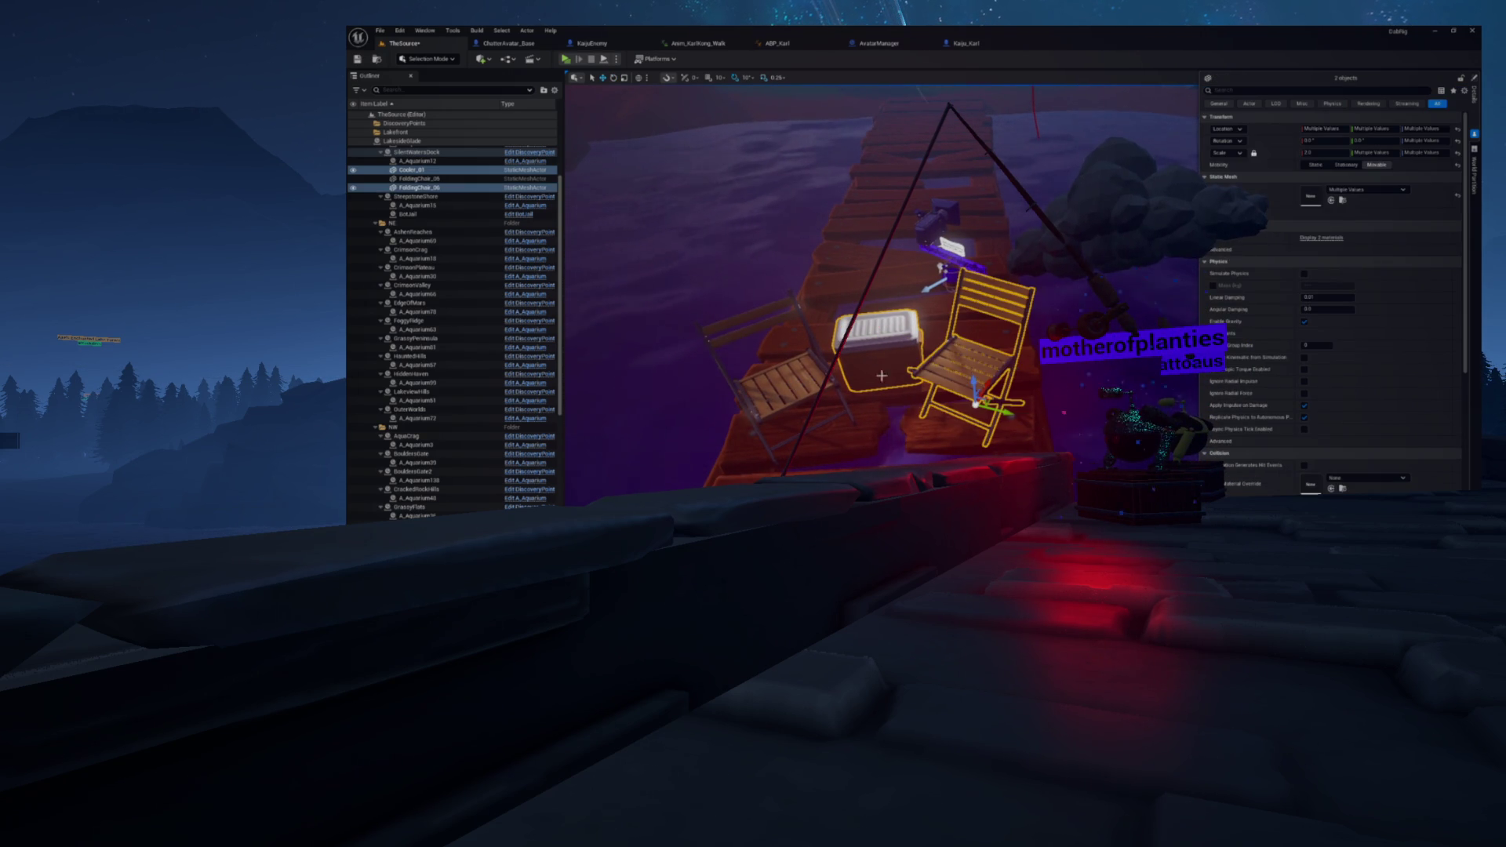
ctrl+click(820, 376)
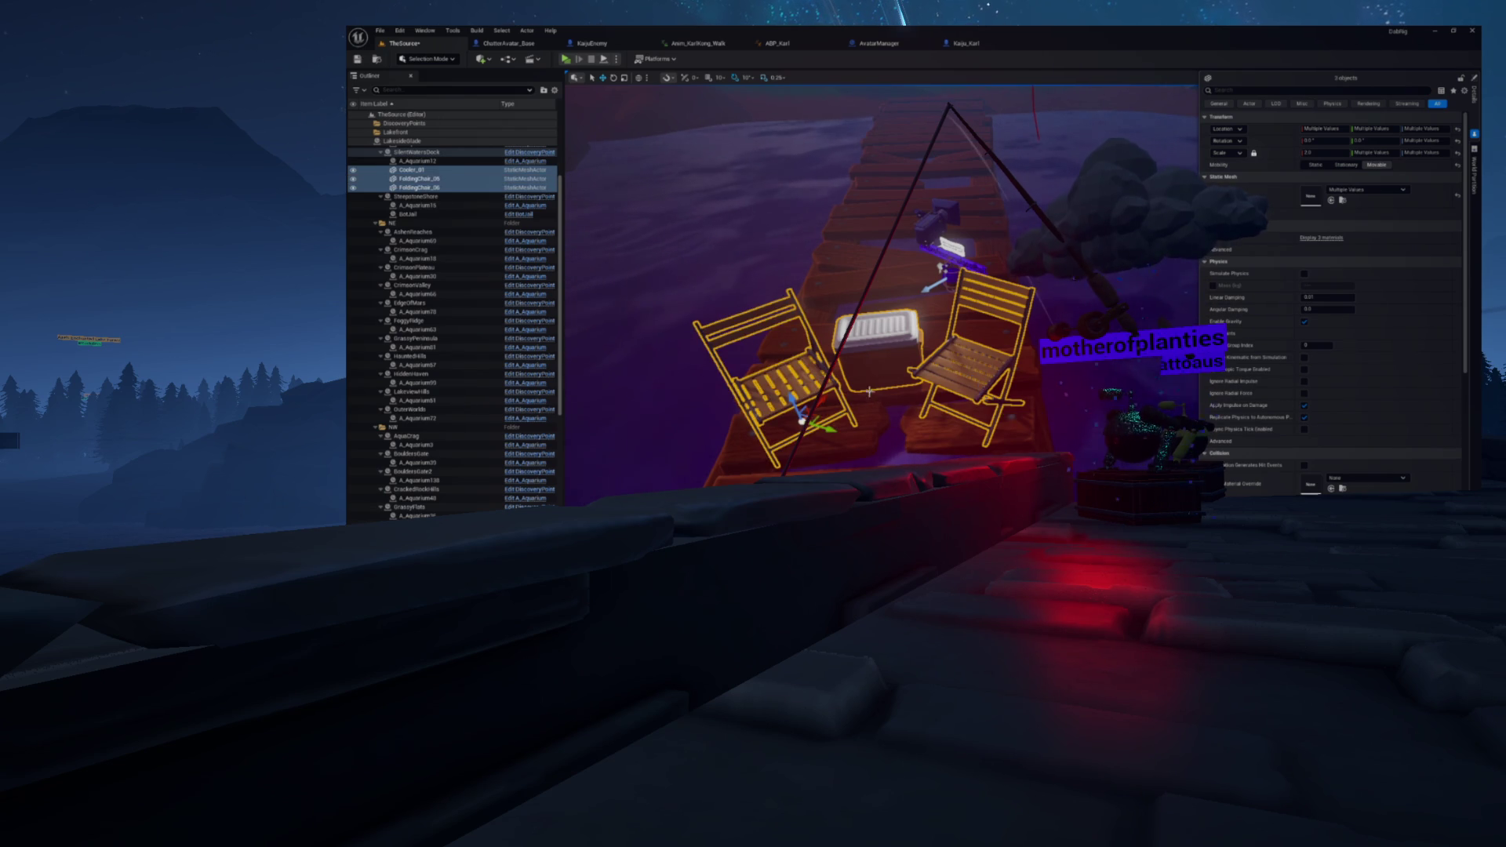
mouse_move(802, 420)
mouse_down()
mouse_move(806, 455)
mouse_move(807, 407)
mouse_move(794, 468)
mouse_up()
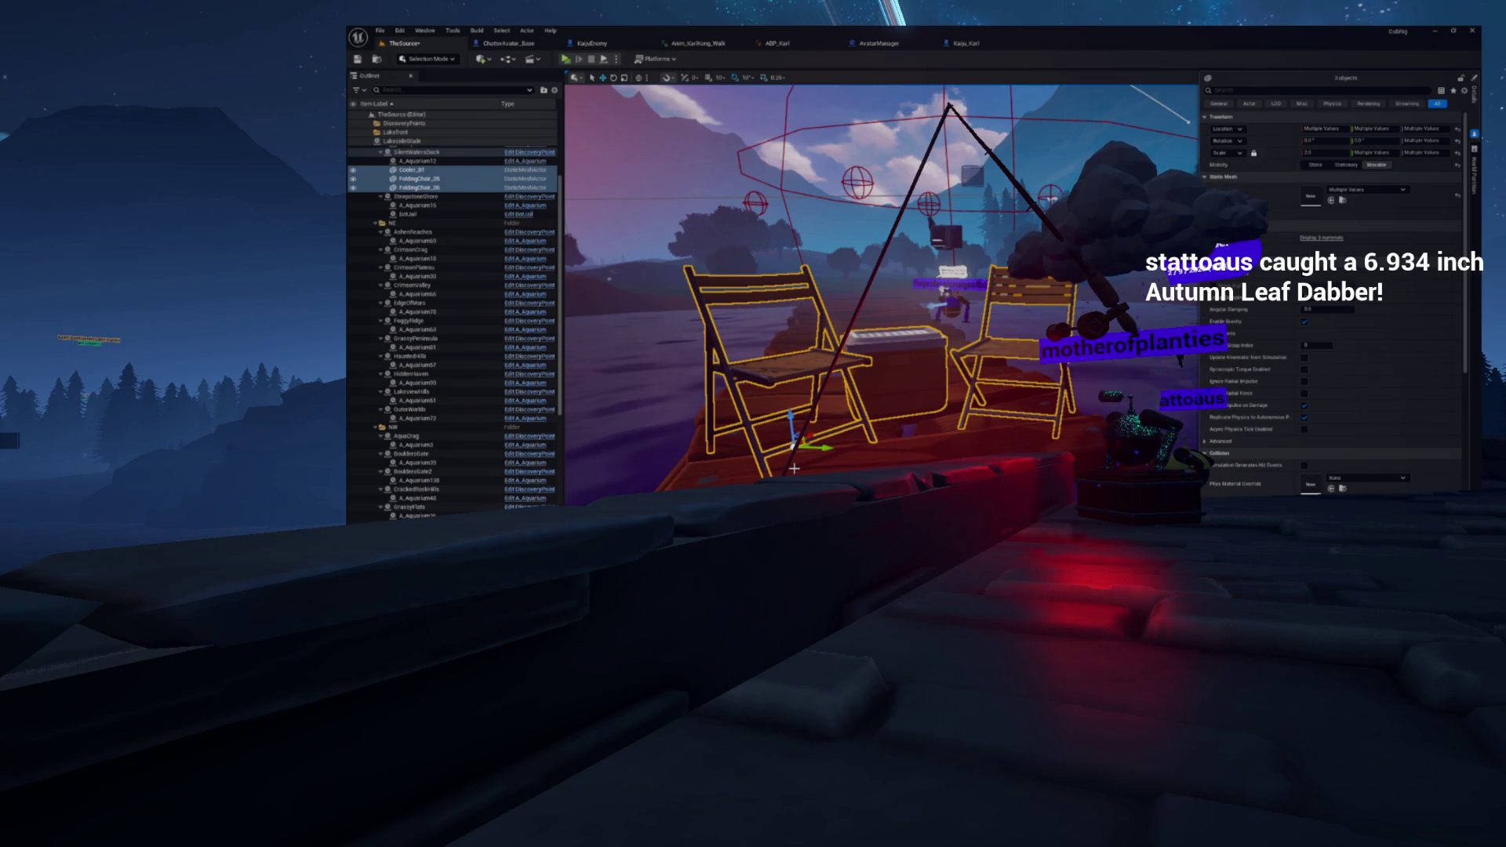
drag(795, 468, 794, 440)
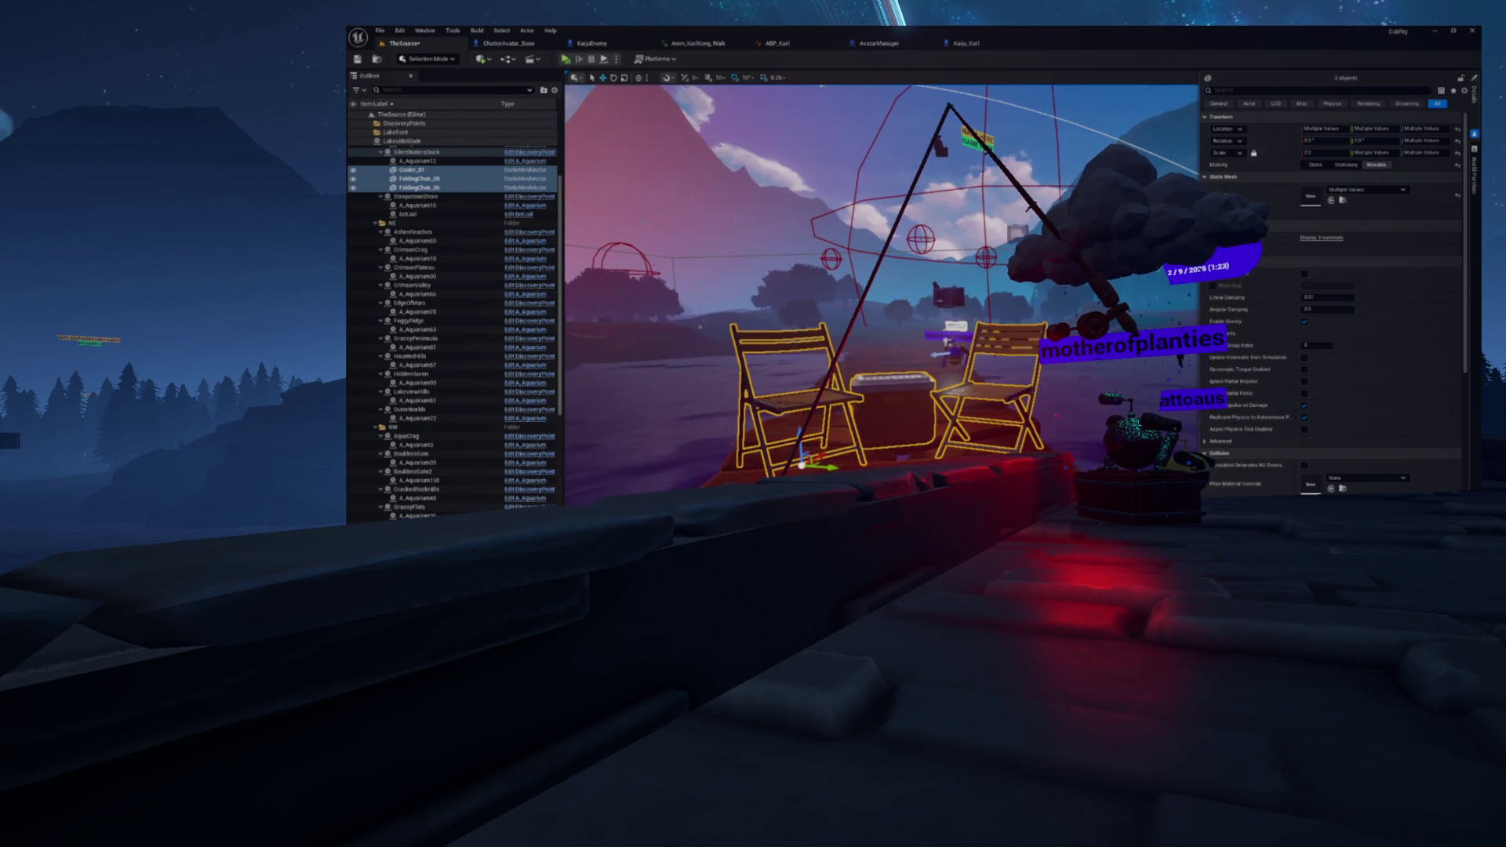
click(359, 61)
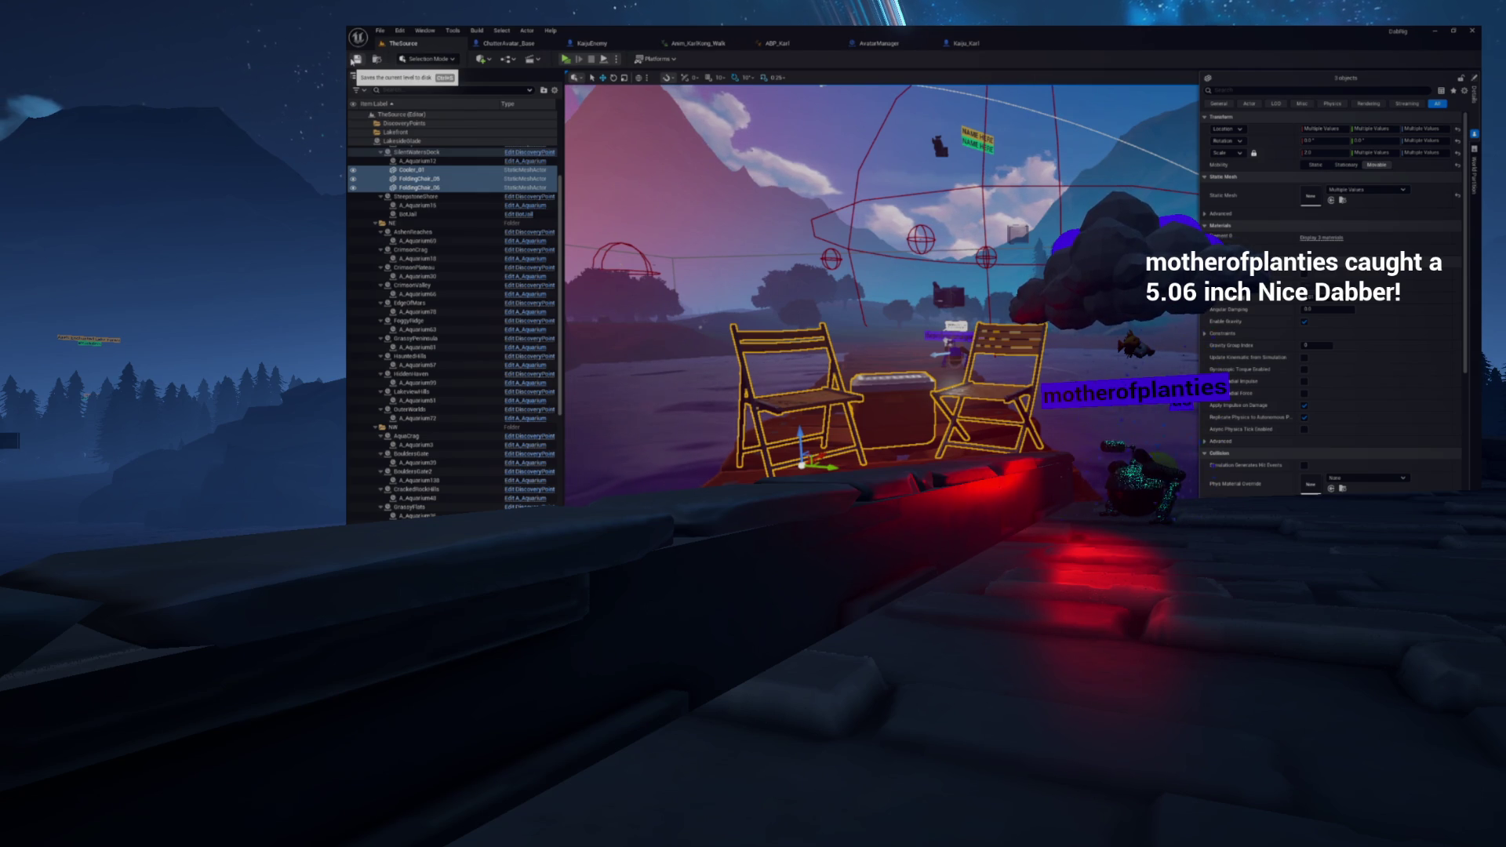
key(f)
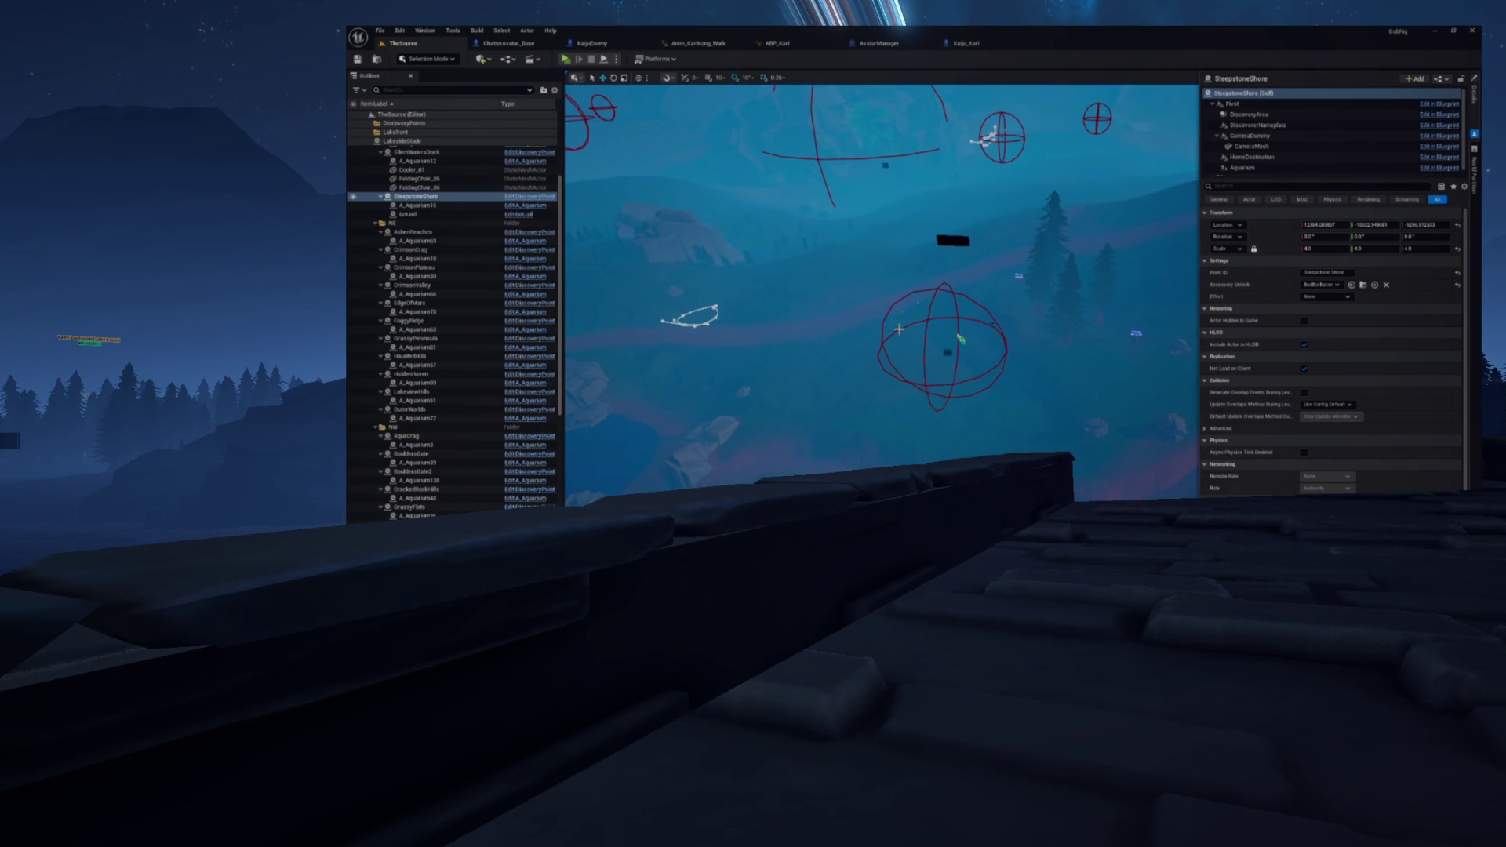
Step: Select the LakesideGlade discovery sphere and save the level
click(947, 353)
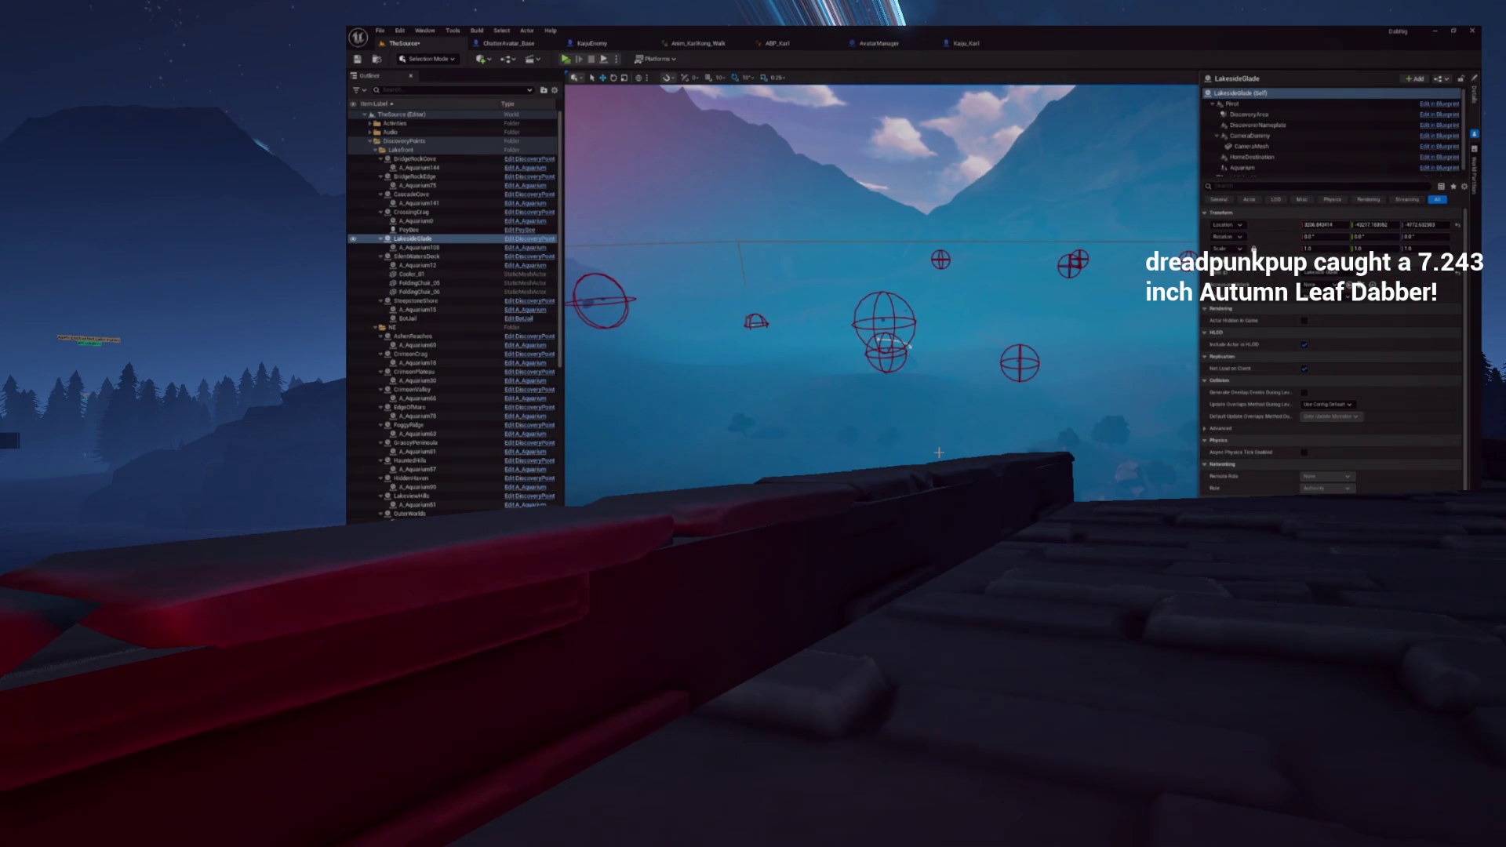
click(358, 61)
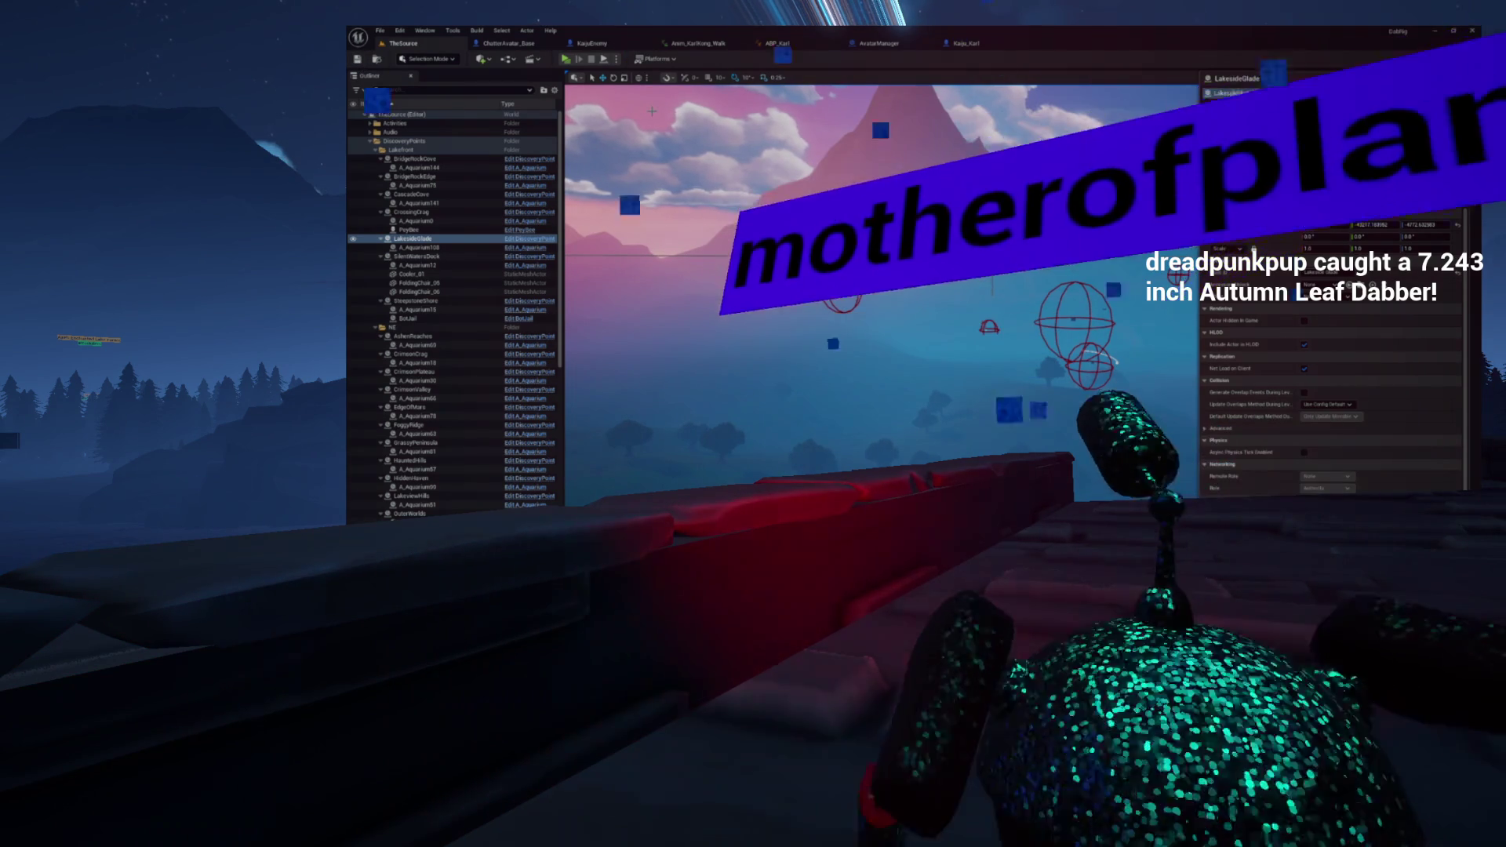
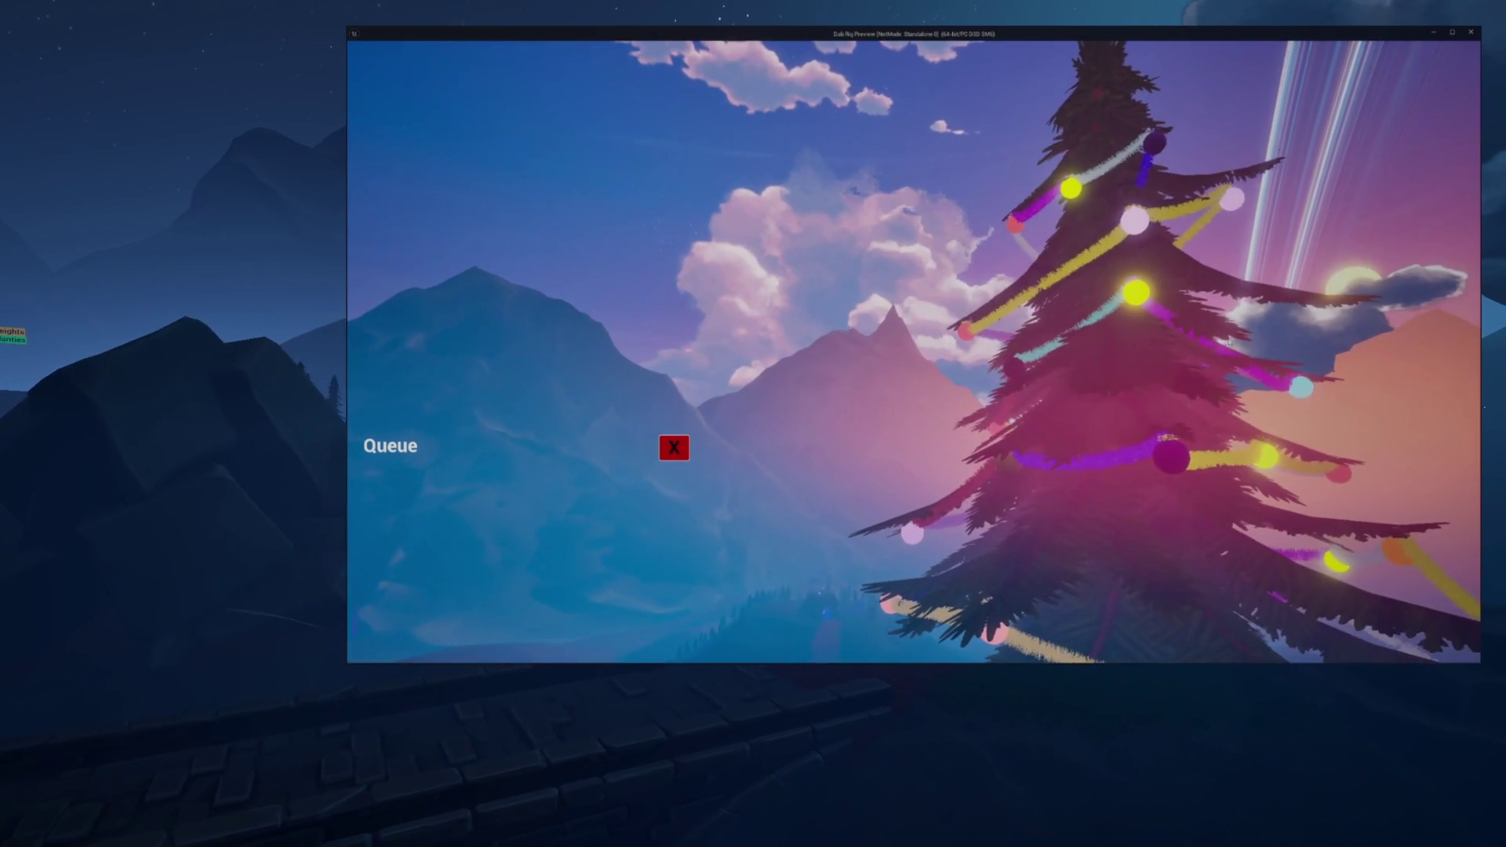
Step: Dismiss the queue notice in the game preview and stop the Play In Editor session
click(674, 447)
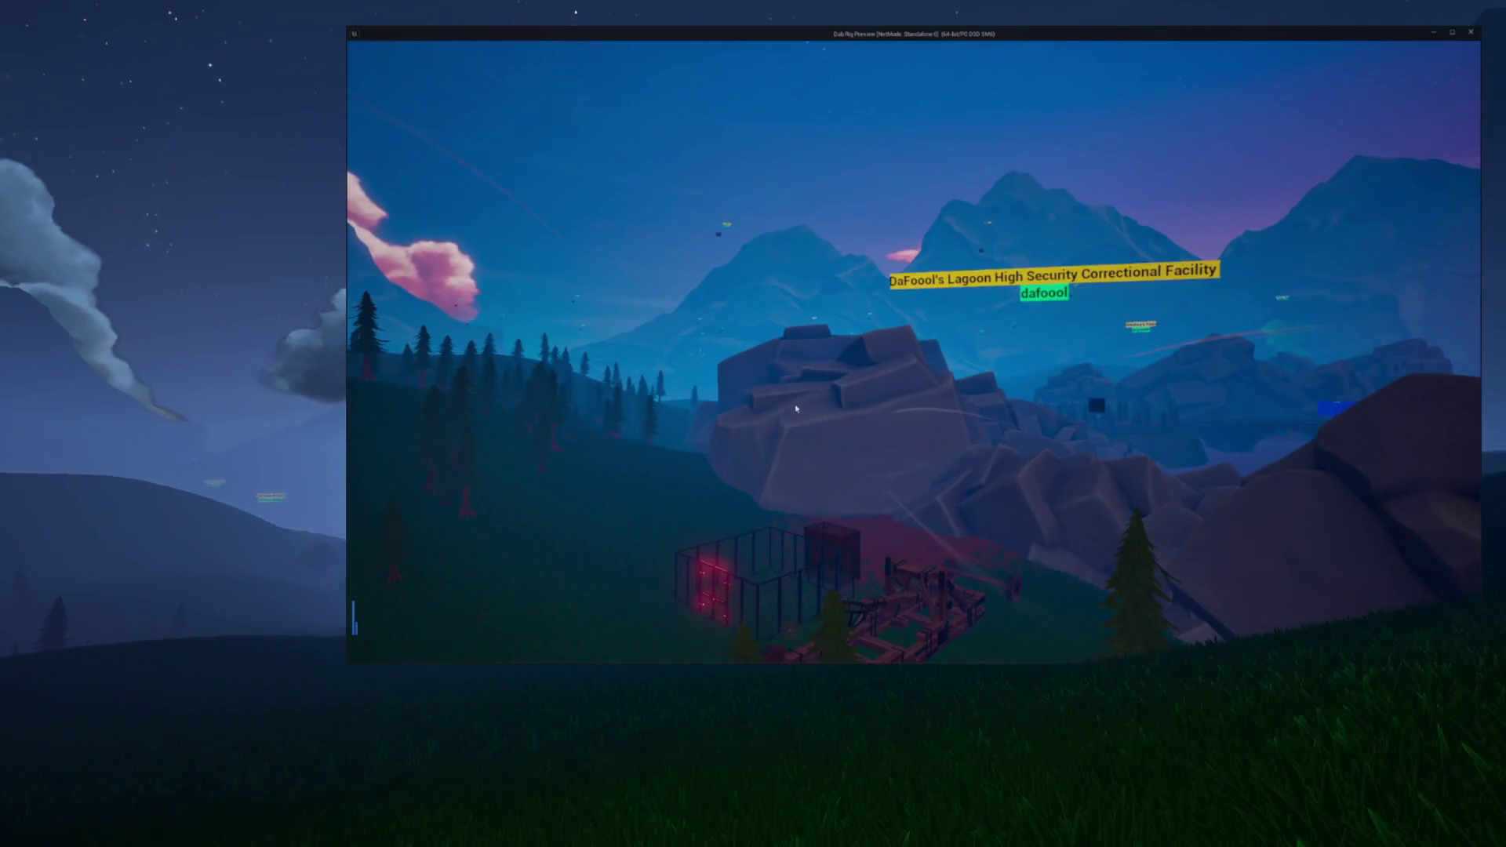
key(Escape)
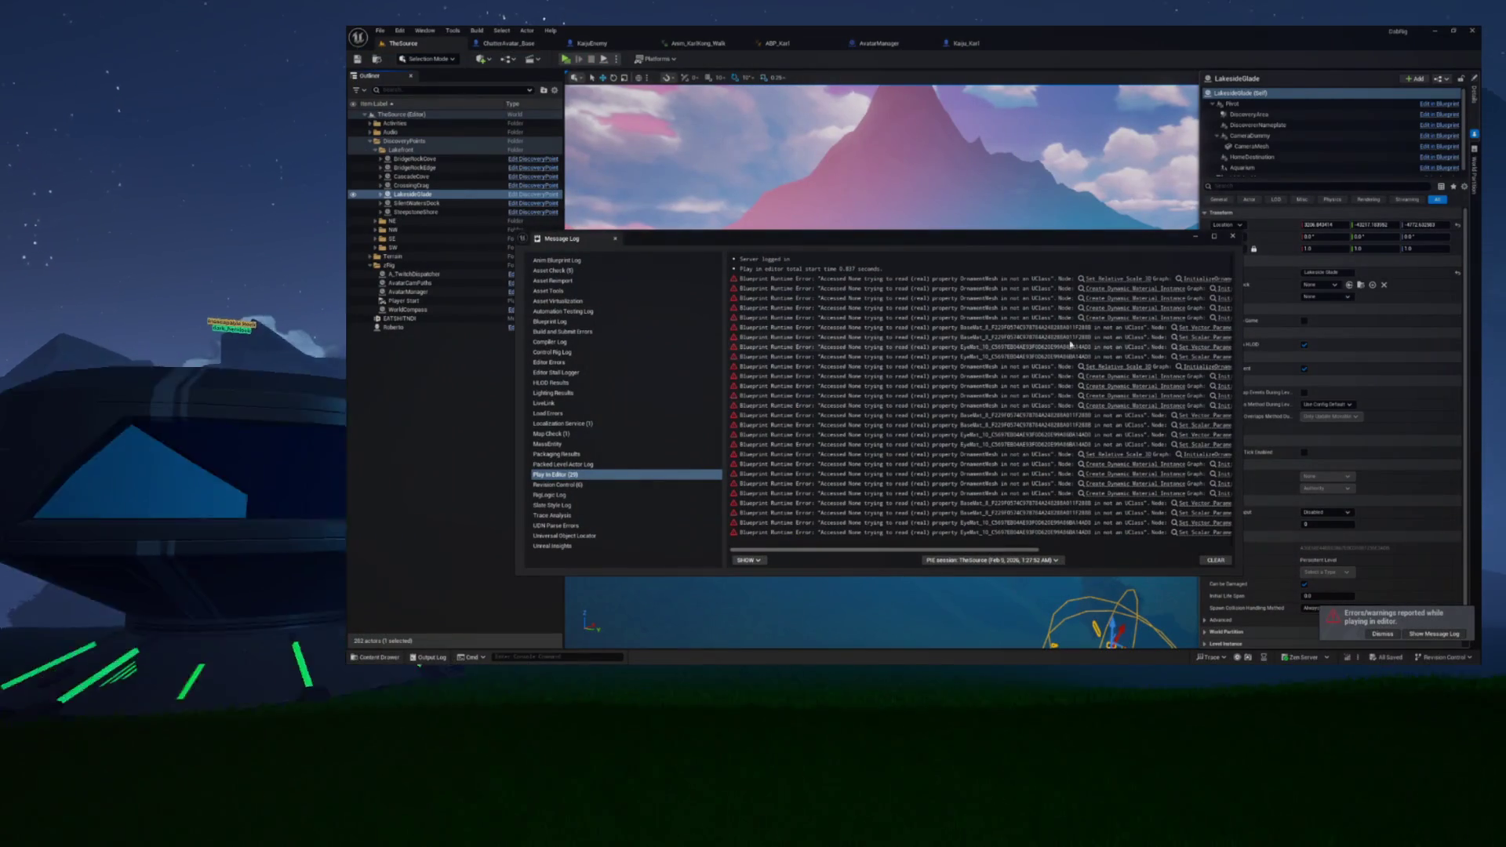
Step: Open the Set Relative Scale 3D error node in XmasTree_2024's InitializeOrnamentMaterial graph
click(1110, 279)
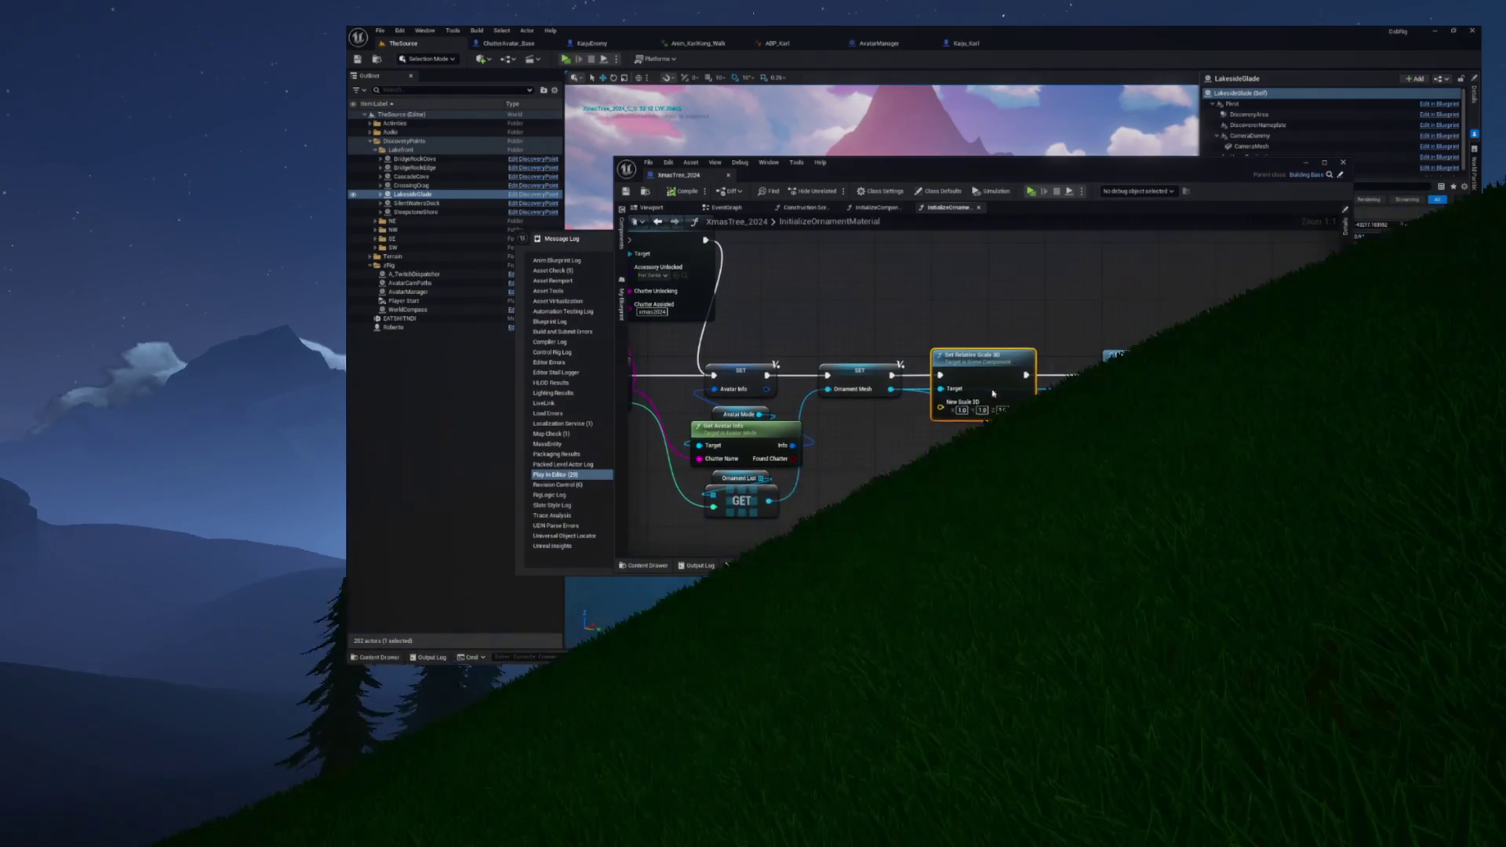
drag(657, 169, 964, 169)
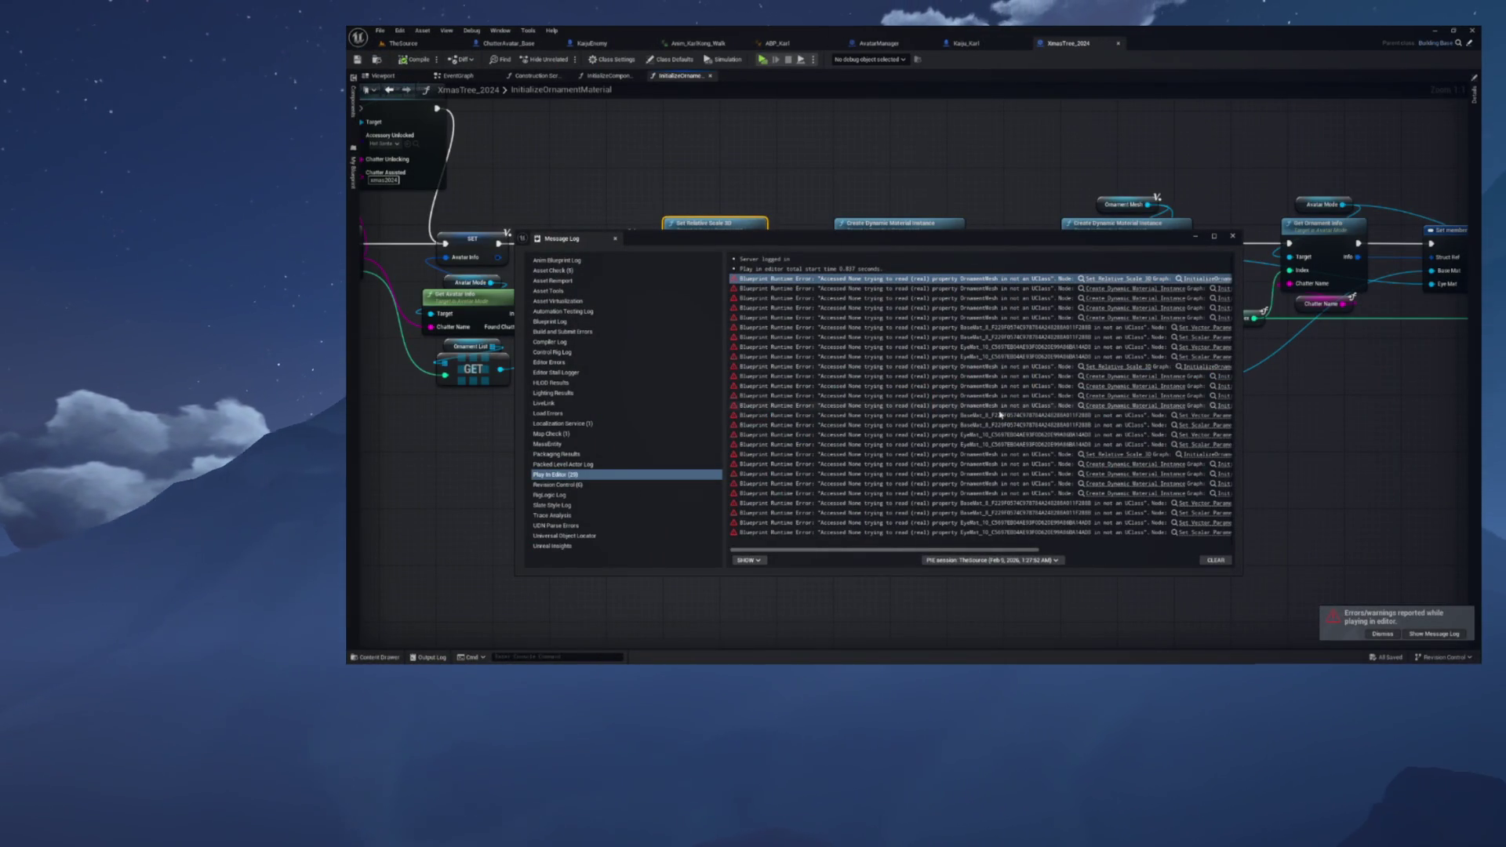
drag(993, 551, 1177, 547)
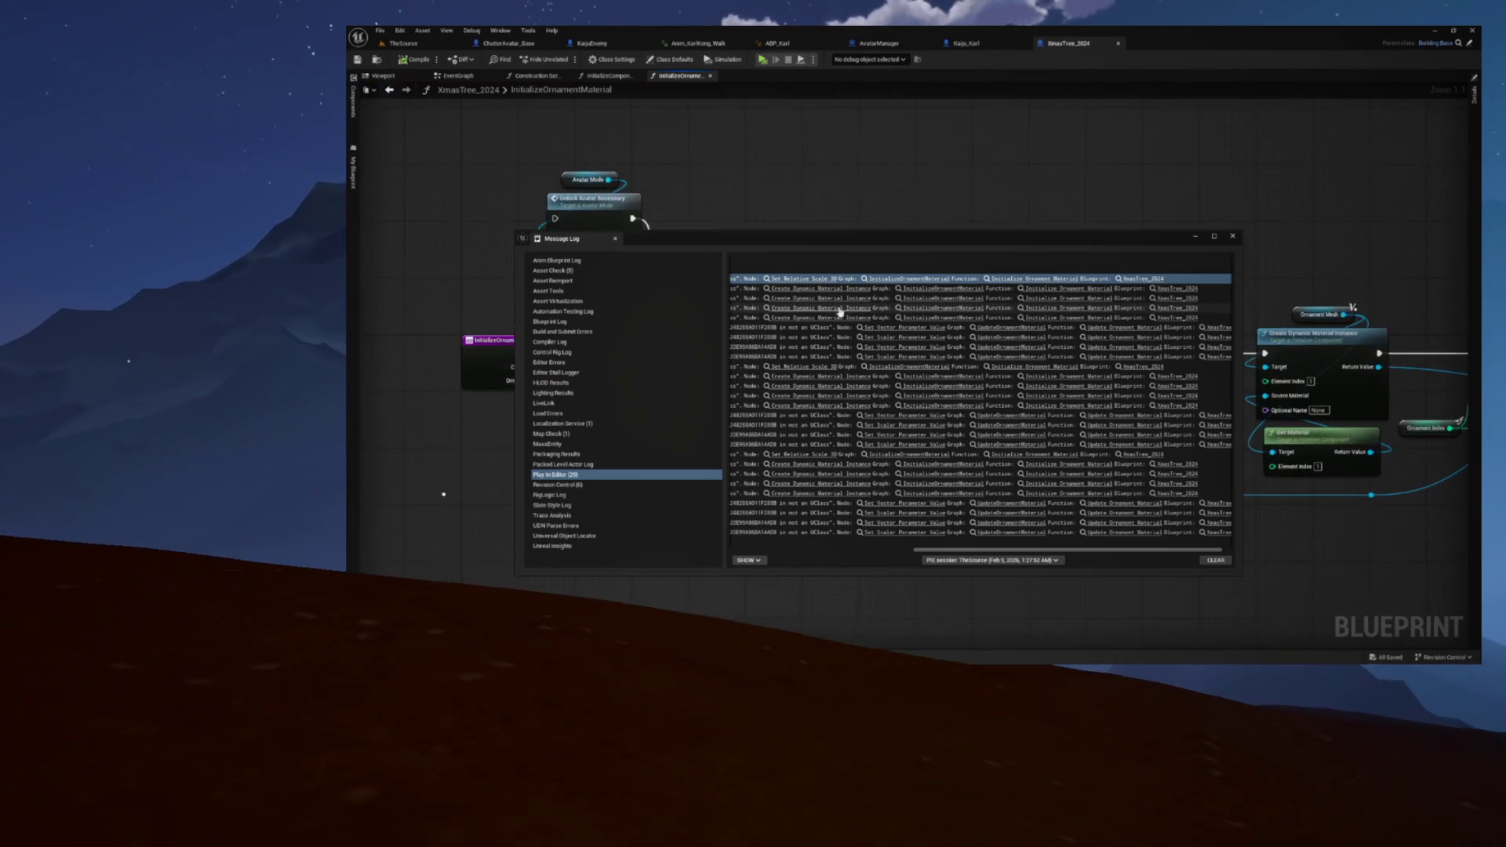
Step: Move and enlarge the Message Log to review errors, then close it and return to TheSource
mouse_move(1126, 243)
mouse_down()
mouse_move(1154, 442)
mouse_move(1165, 290)
mouse_up()
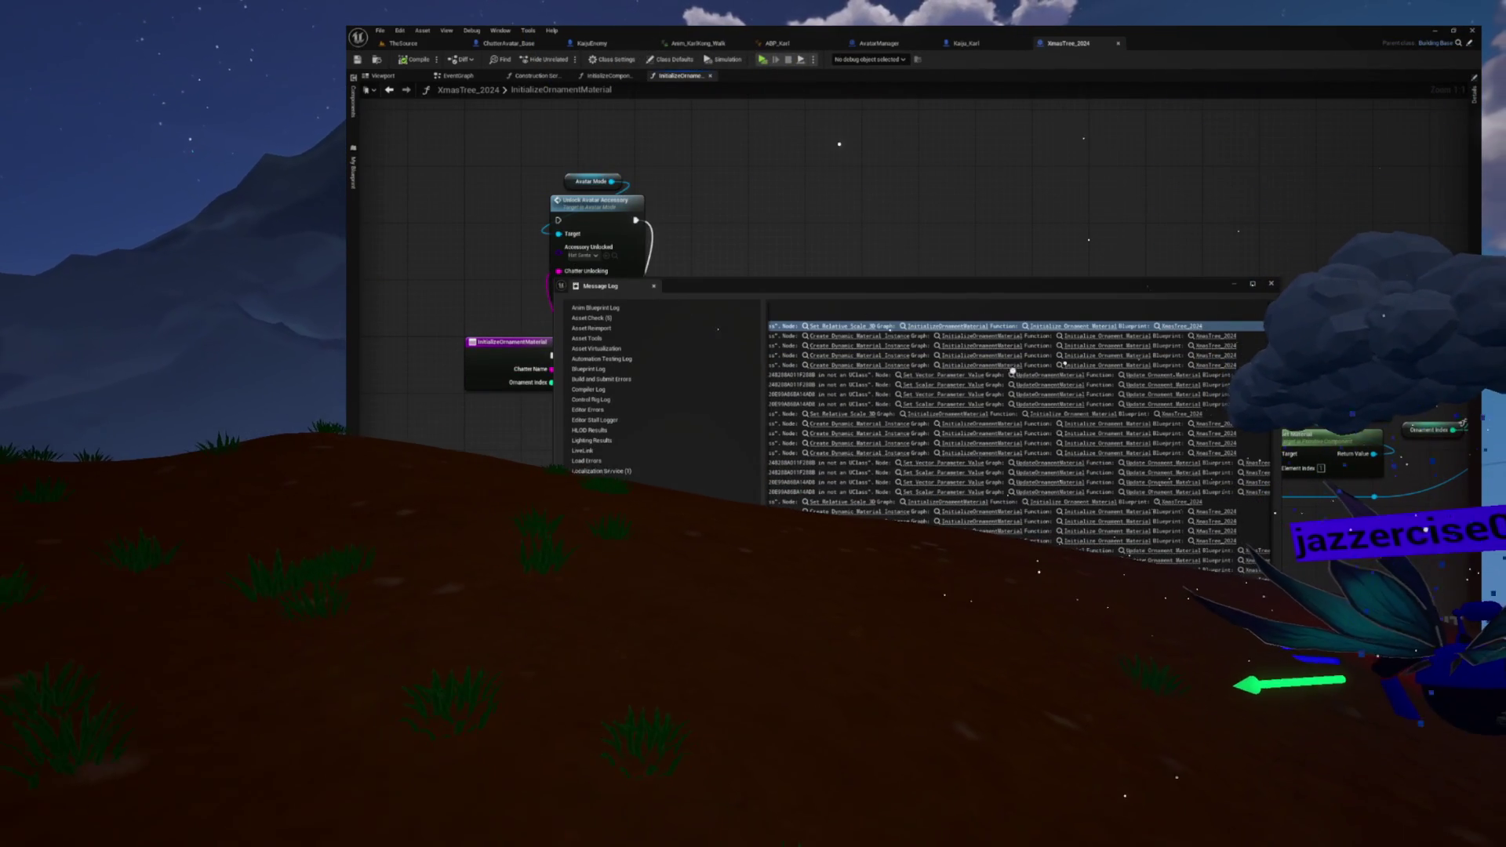
scroll(1018, 424, left, 10)
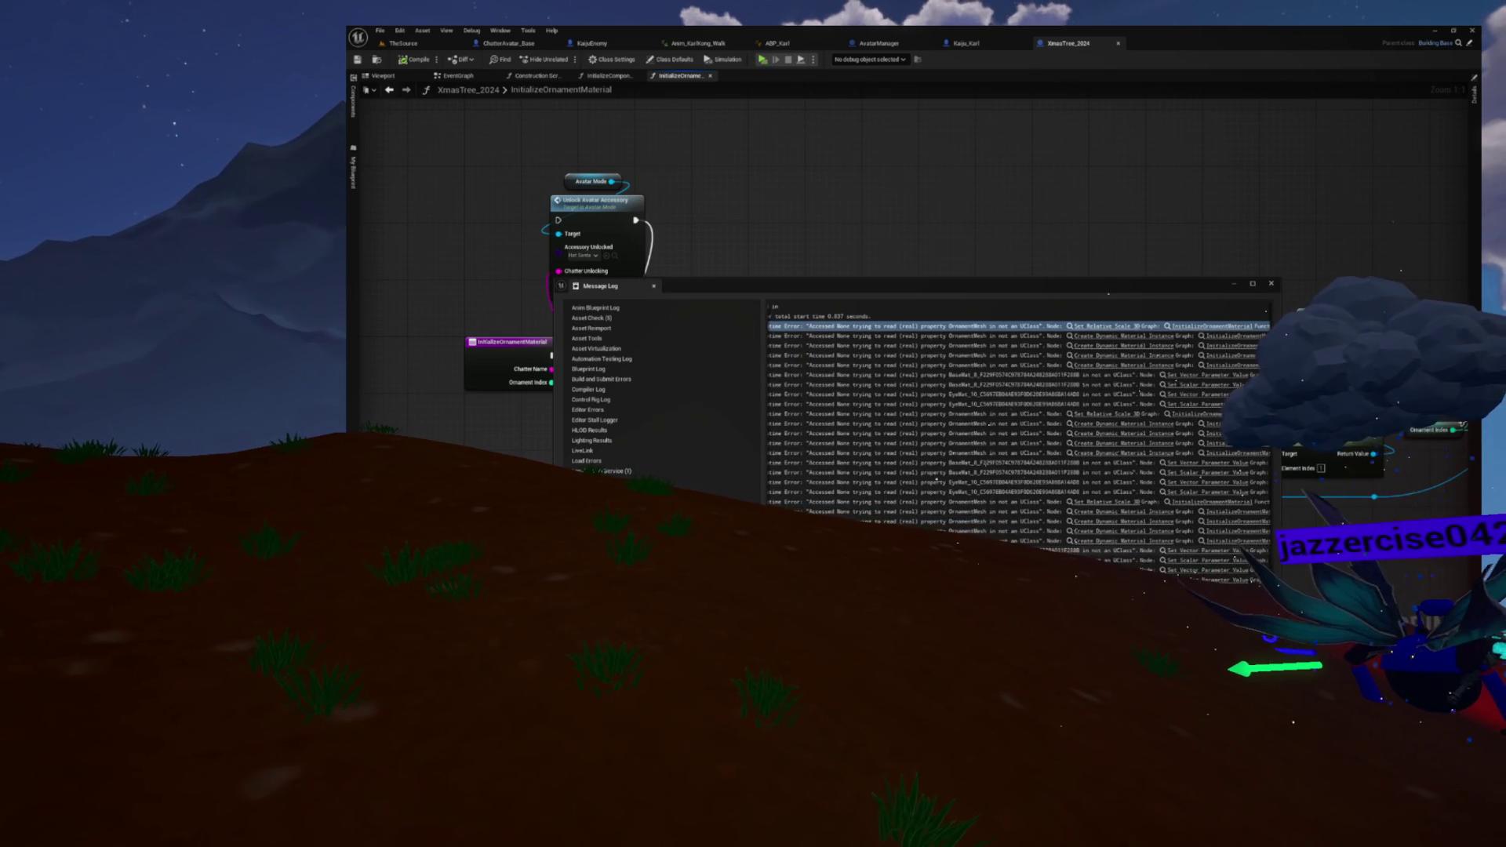
mouse_move(893, 297)
mouse_down()
mouse_move(902, 468)
mouse_move(869, 391)
mouse_up()
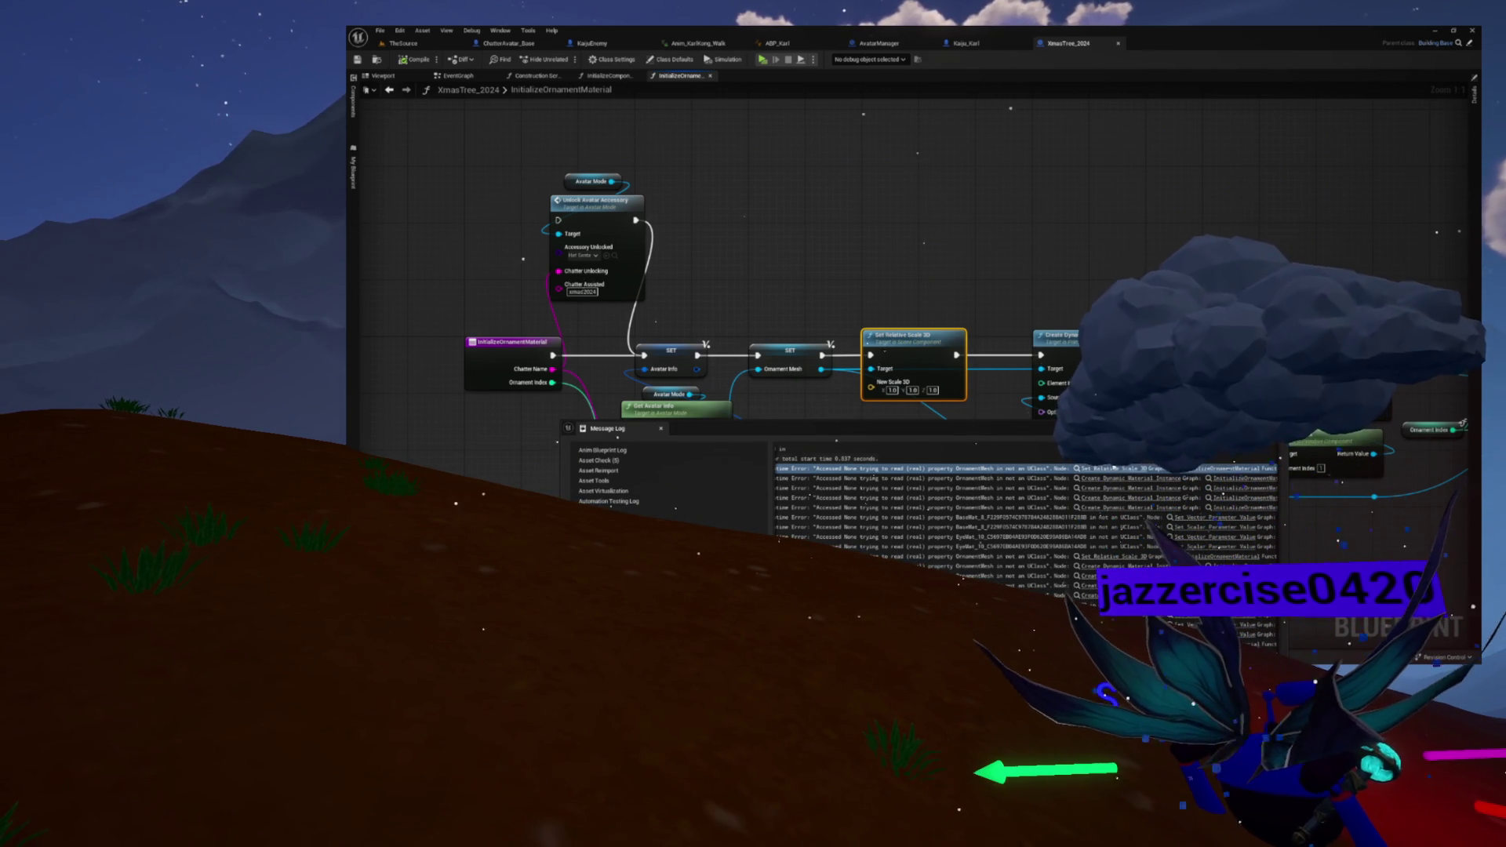
drag(1082, 422, 1082, 267)
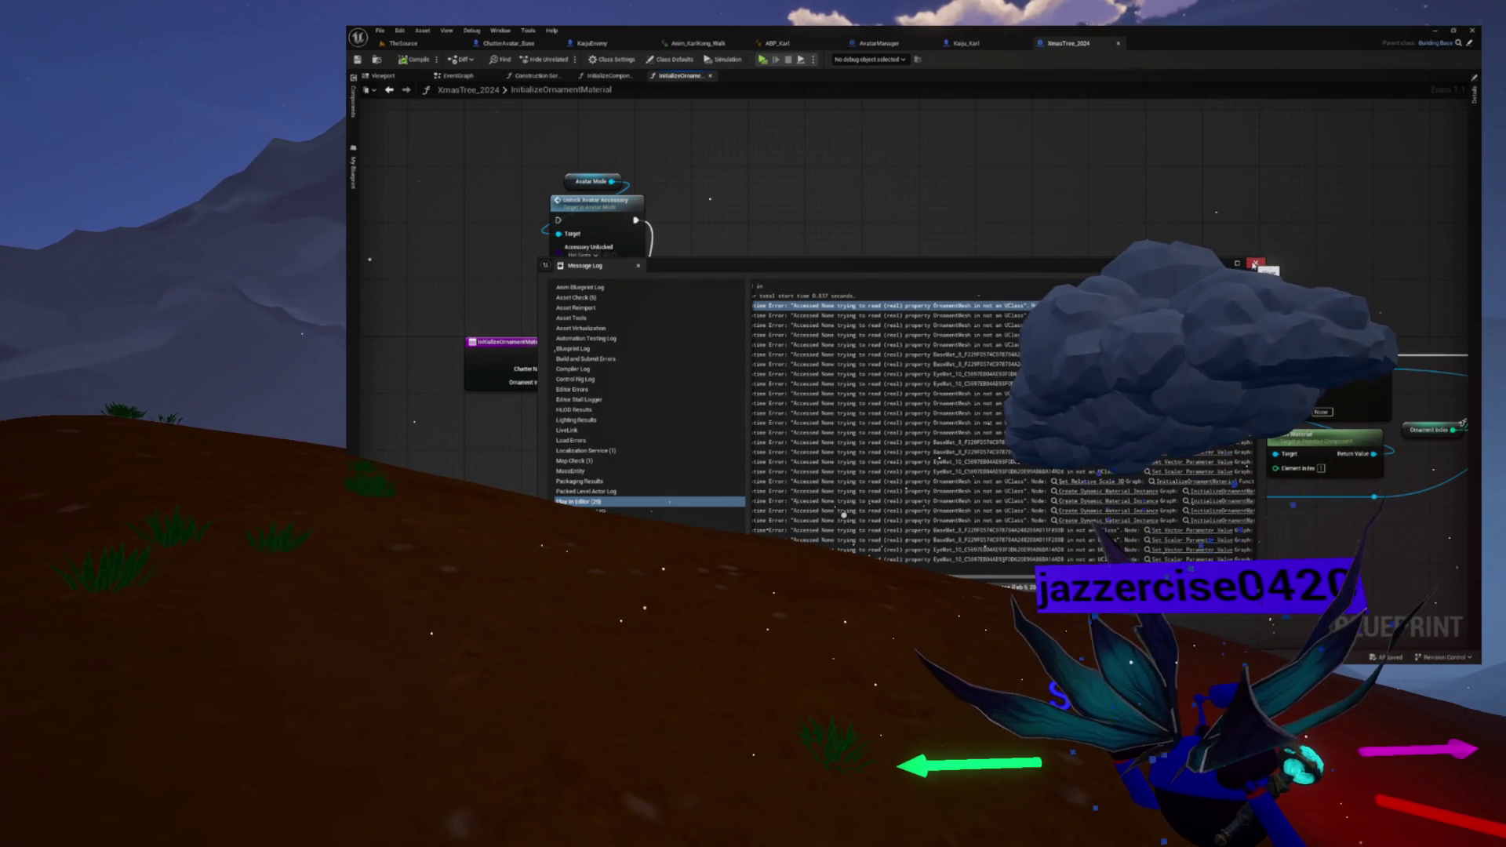
key(Escape)
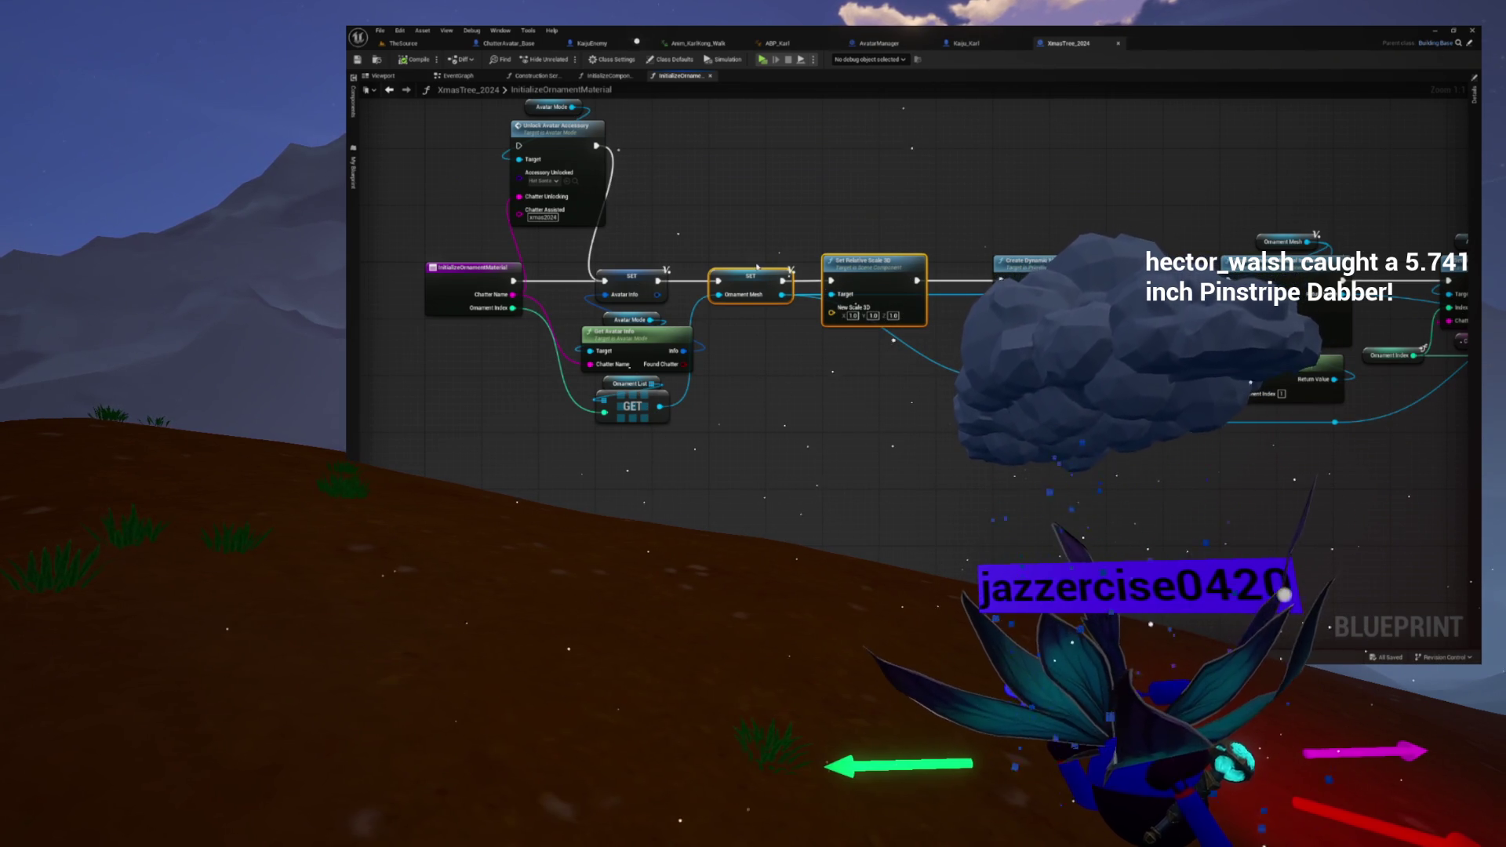
click(438, 44)
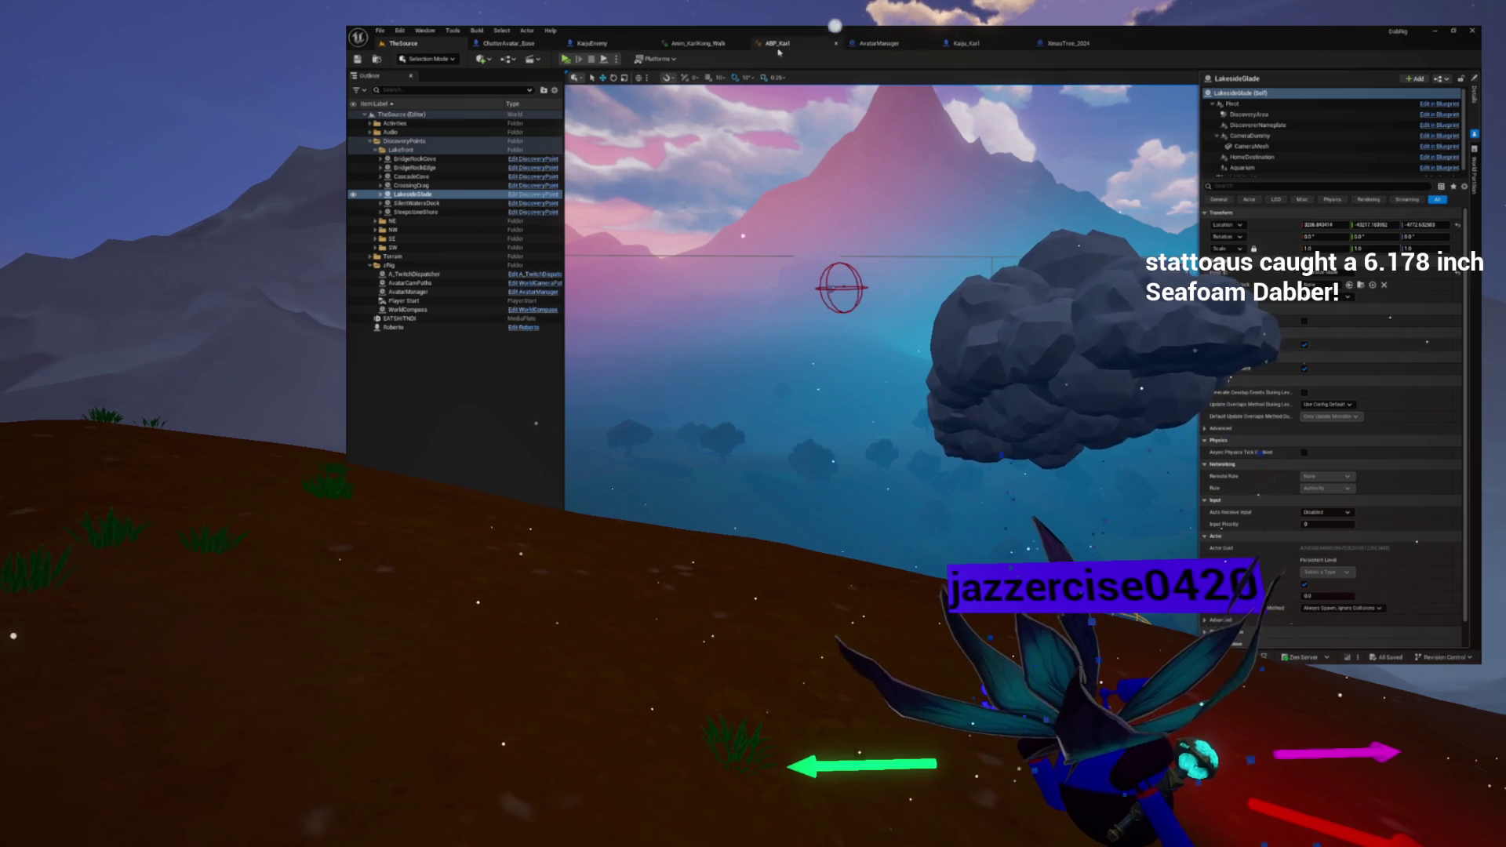
Step: Focus the viewport on the selected LakesideGlade actor by the stone arched bridge
key(f)
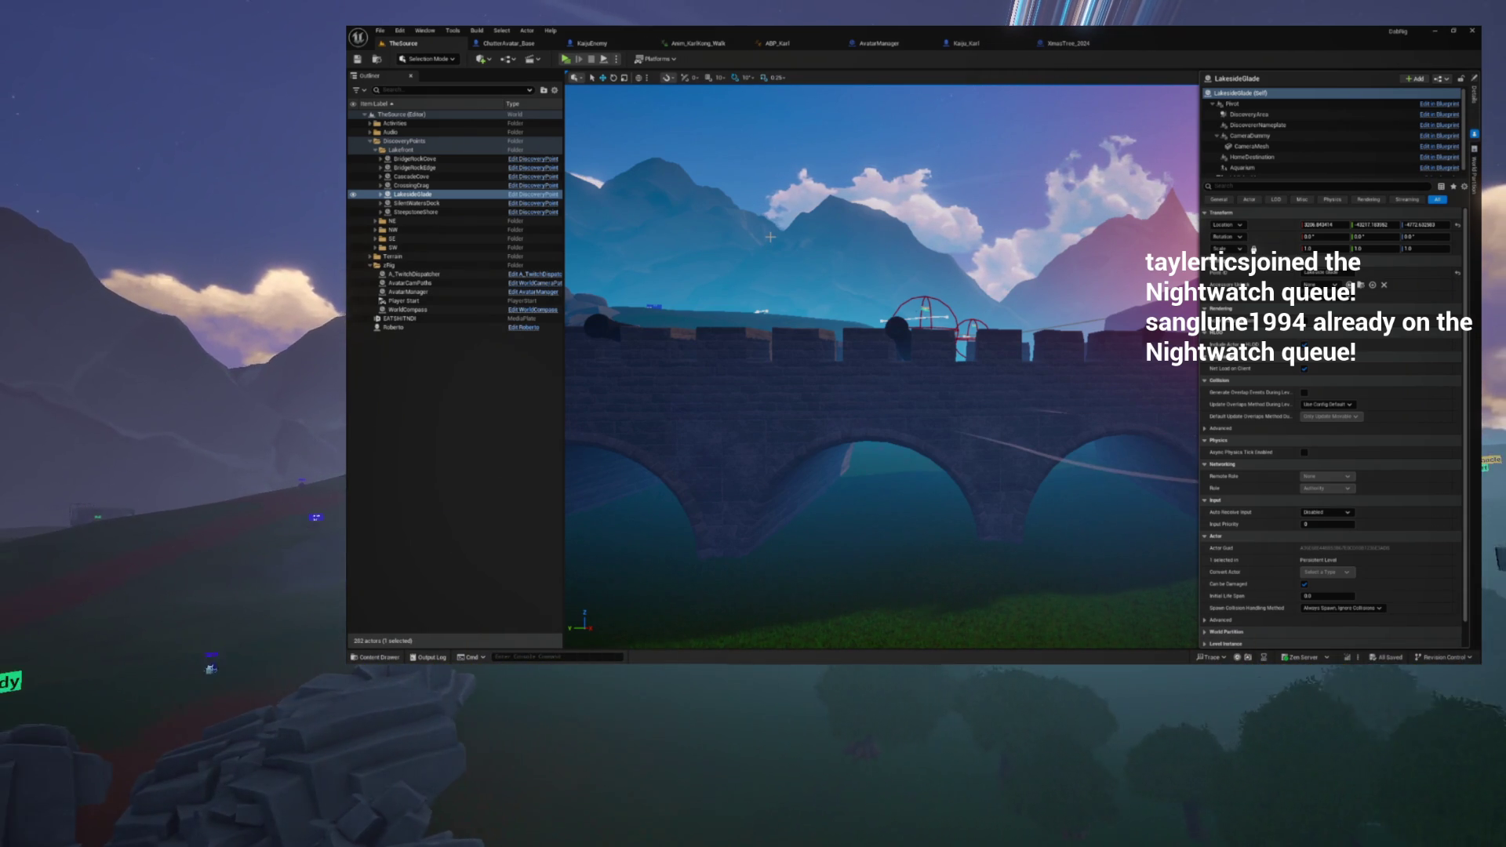
Step: Refocus on LakesideGlade to look down on its trigger spheres over the bridge
key(f)
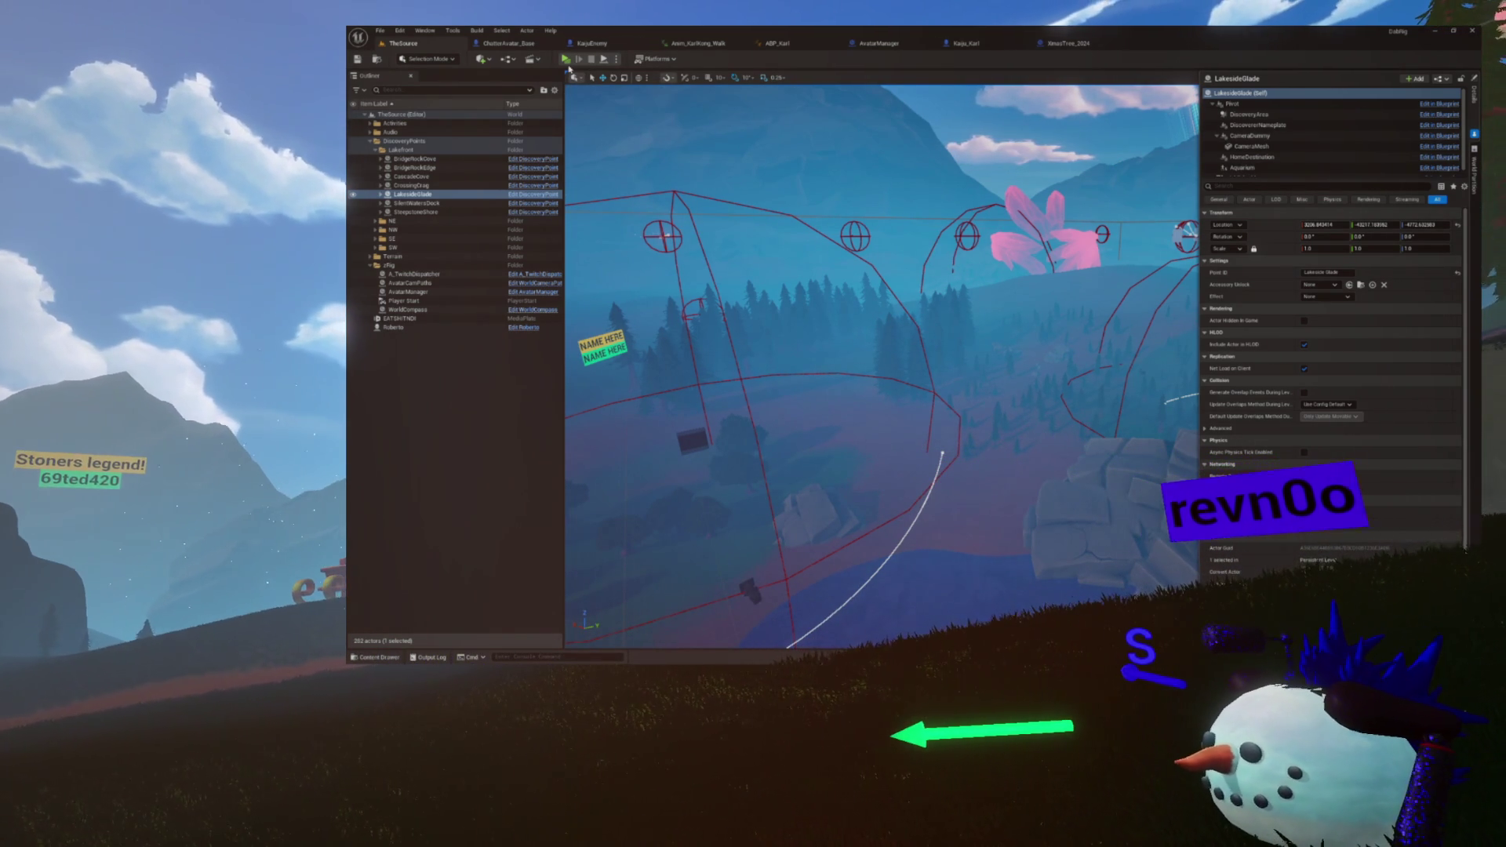
Step: Refocus and orbit around LakesideGlade's trigger domes, then select SteepstoneShore
key(f)
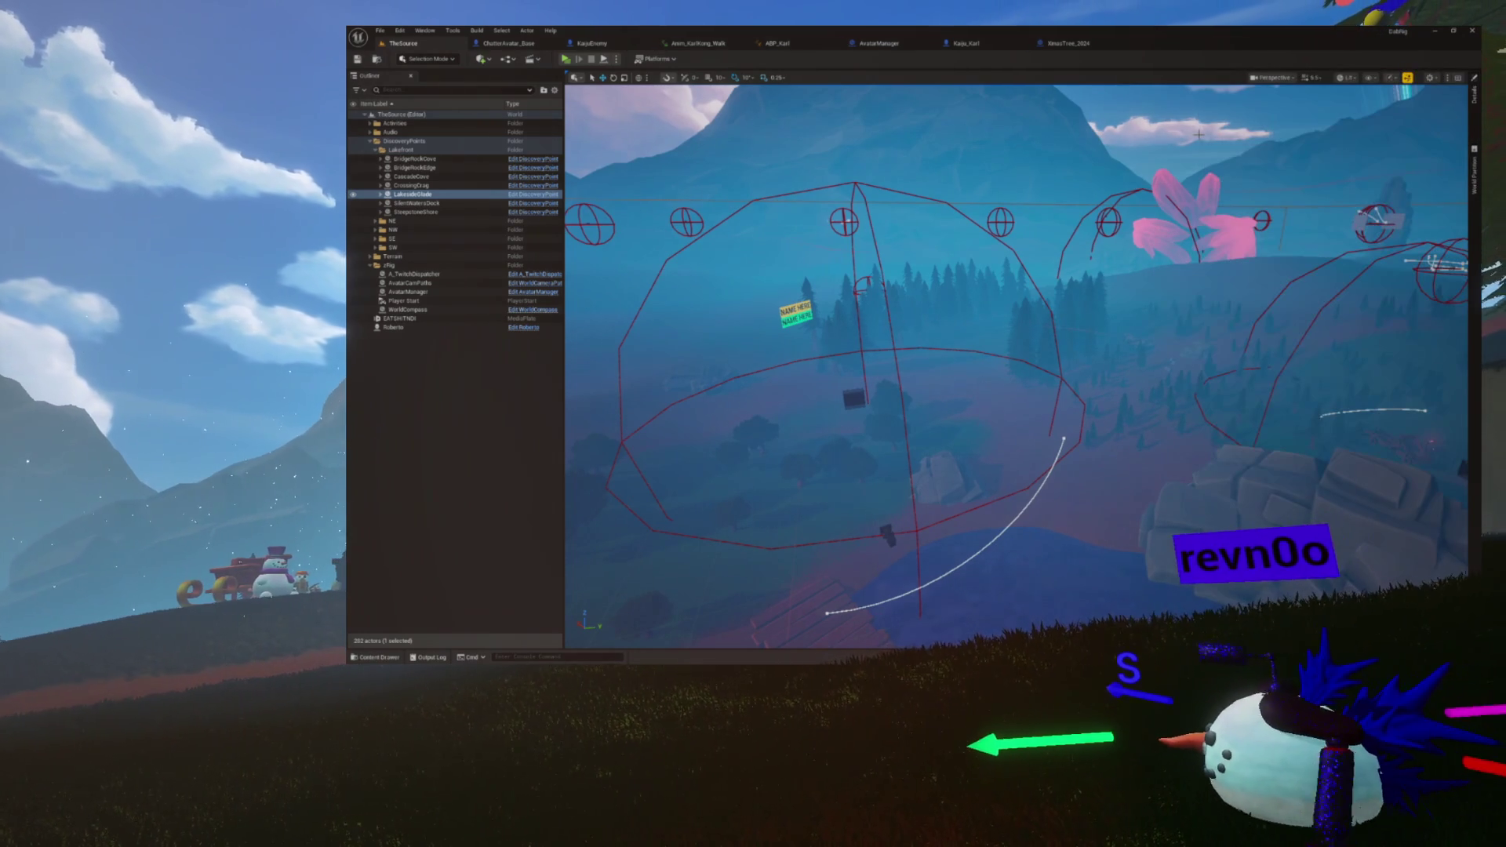
scroll(1017, 364, down, 5)
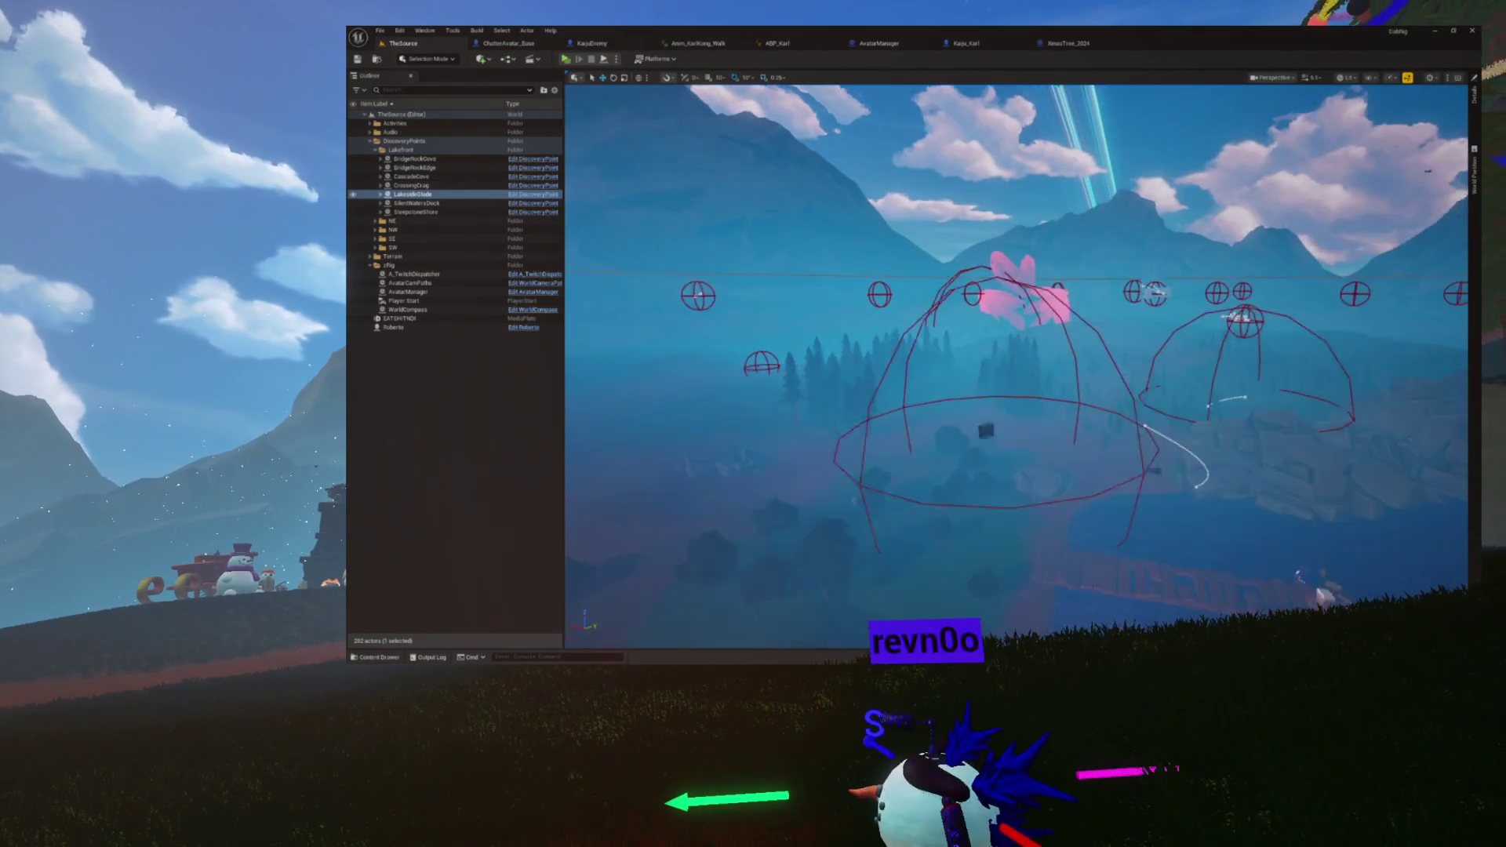
scroll(1017, 364, up, 10)
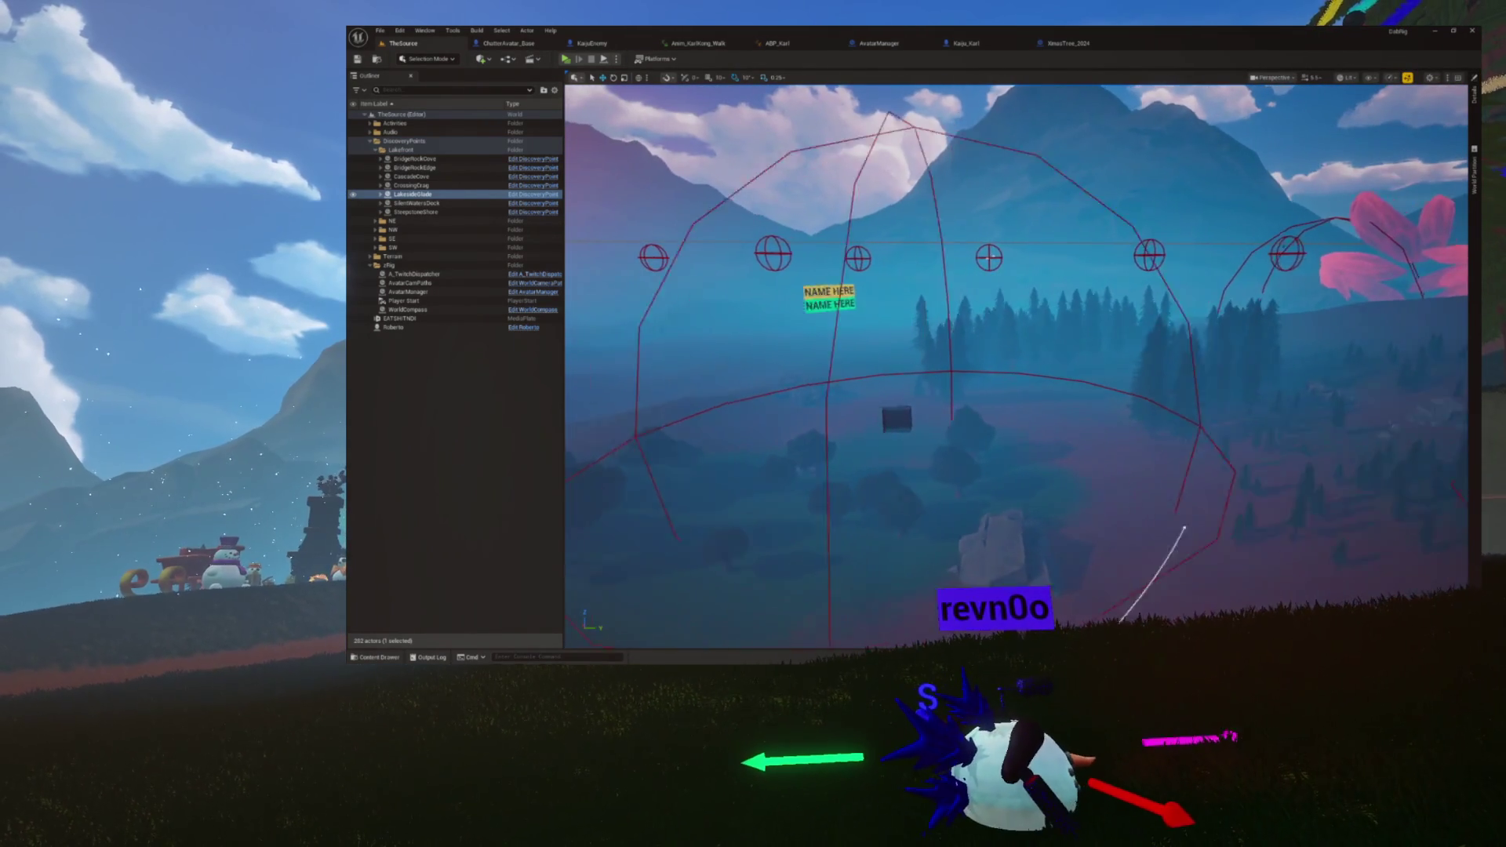
drag(1017, 365, 1127, 341)
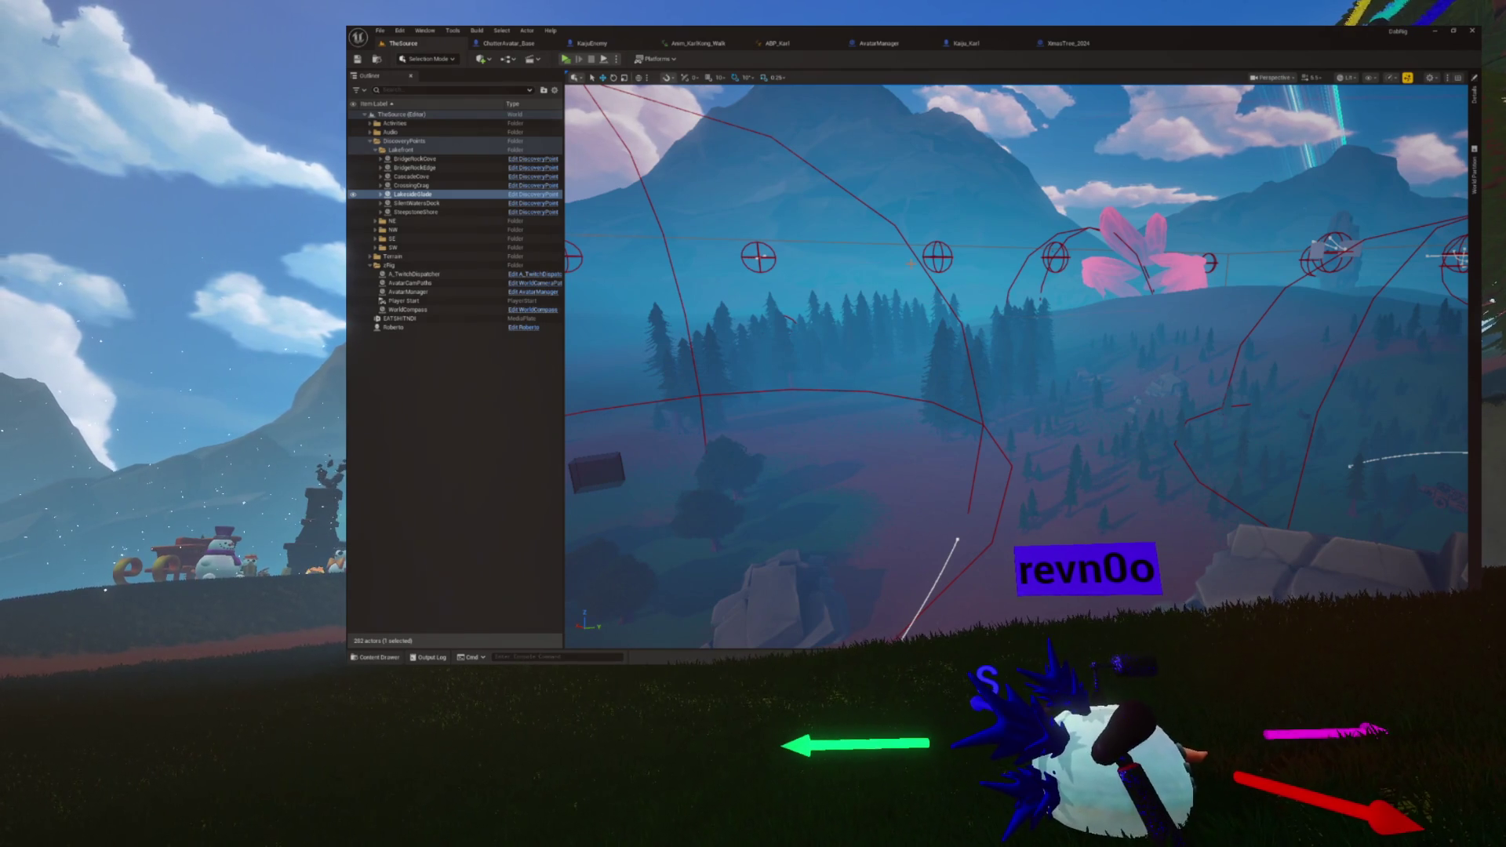
mouse_move(1127, 341)
mouse_down()
mouse_move(1178, 337)
mouse_move(1127, 340)
mouse_up()
drag(772, 335, 1021, 331)
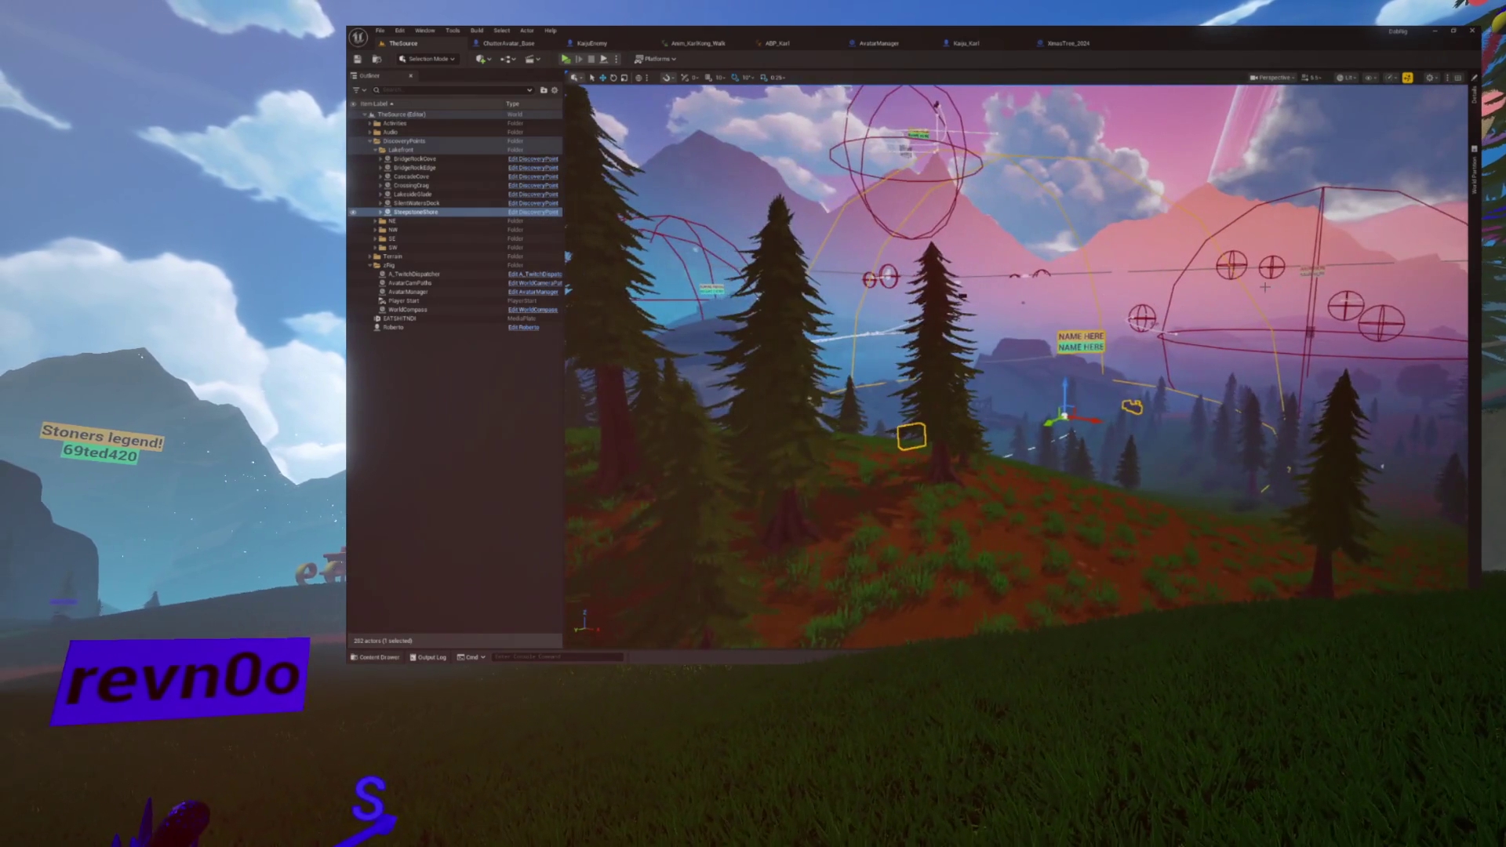
click(1474, 99)
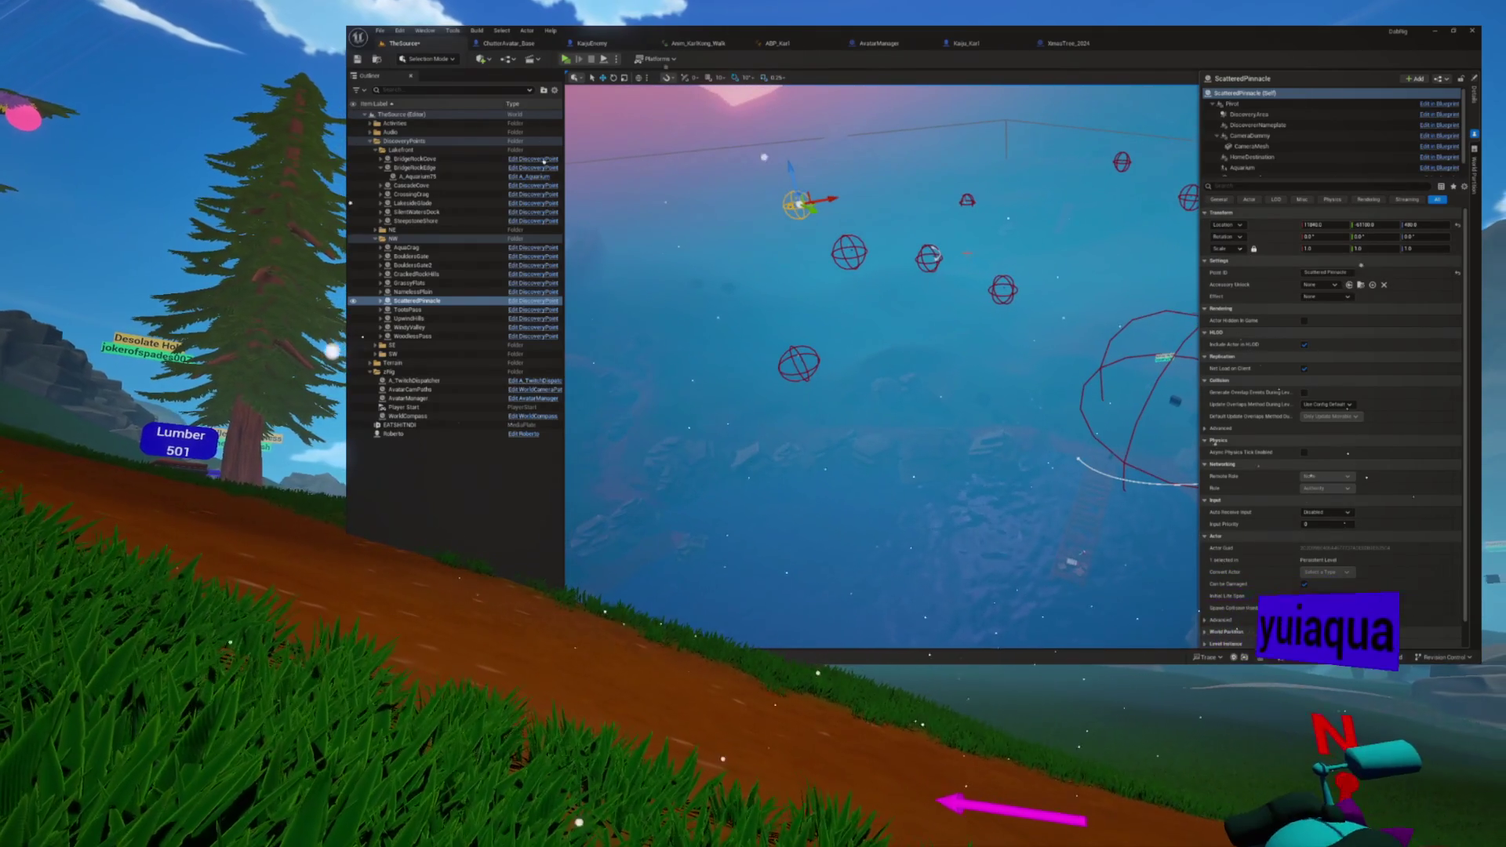
Step: Select CrackedRockHills, drag it to a new location, and frame it in the viewport
click(736, 570)
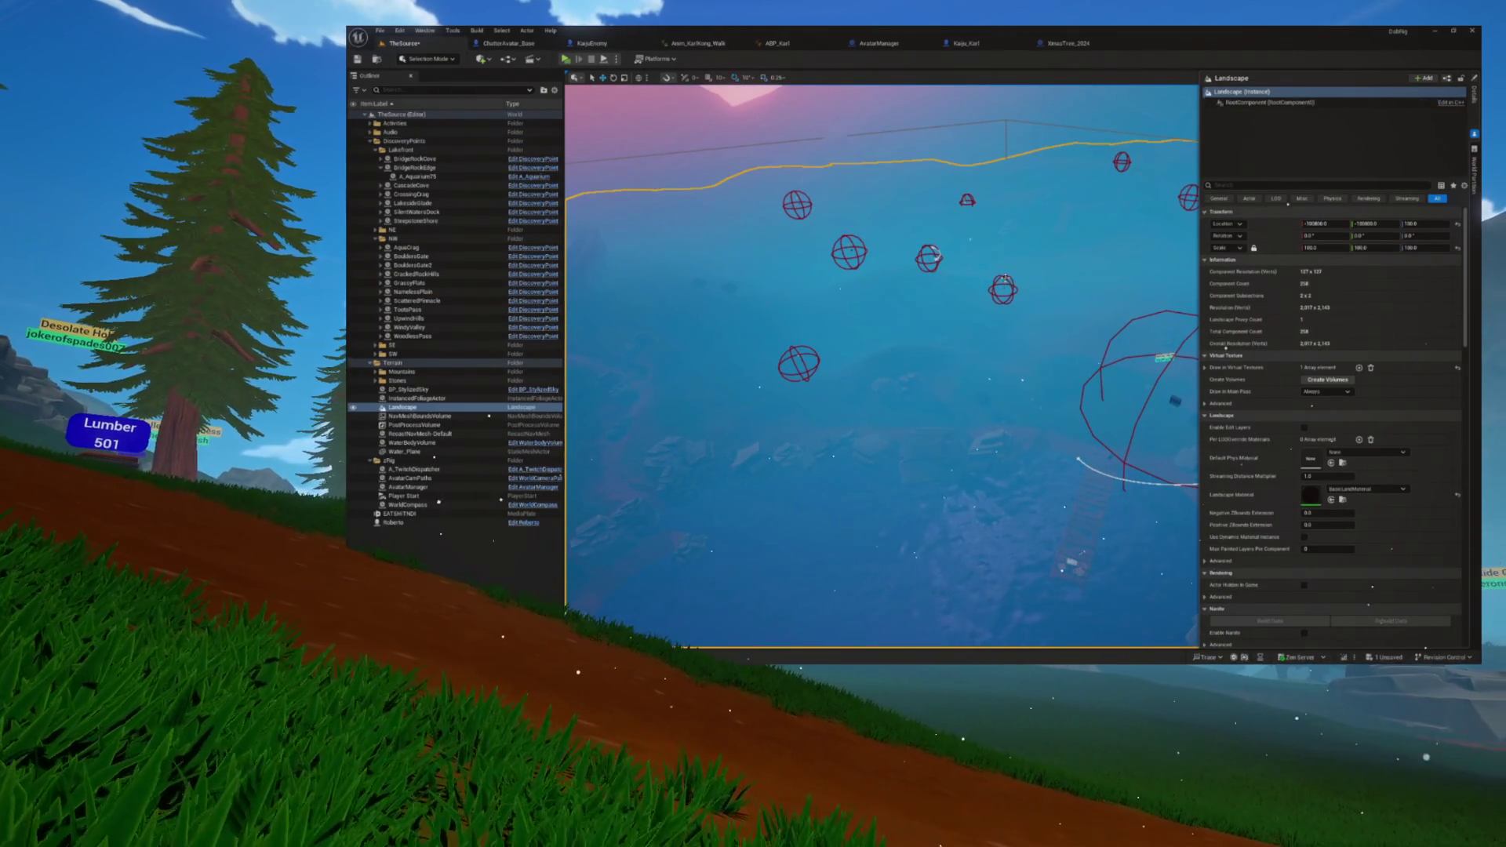
click(1003, 289)
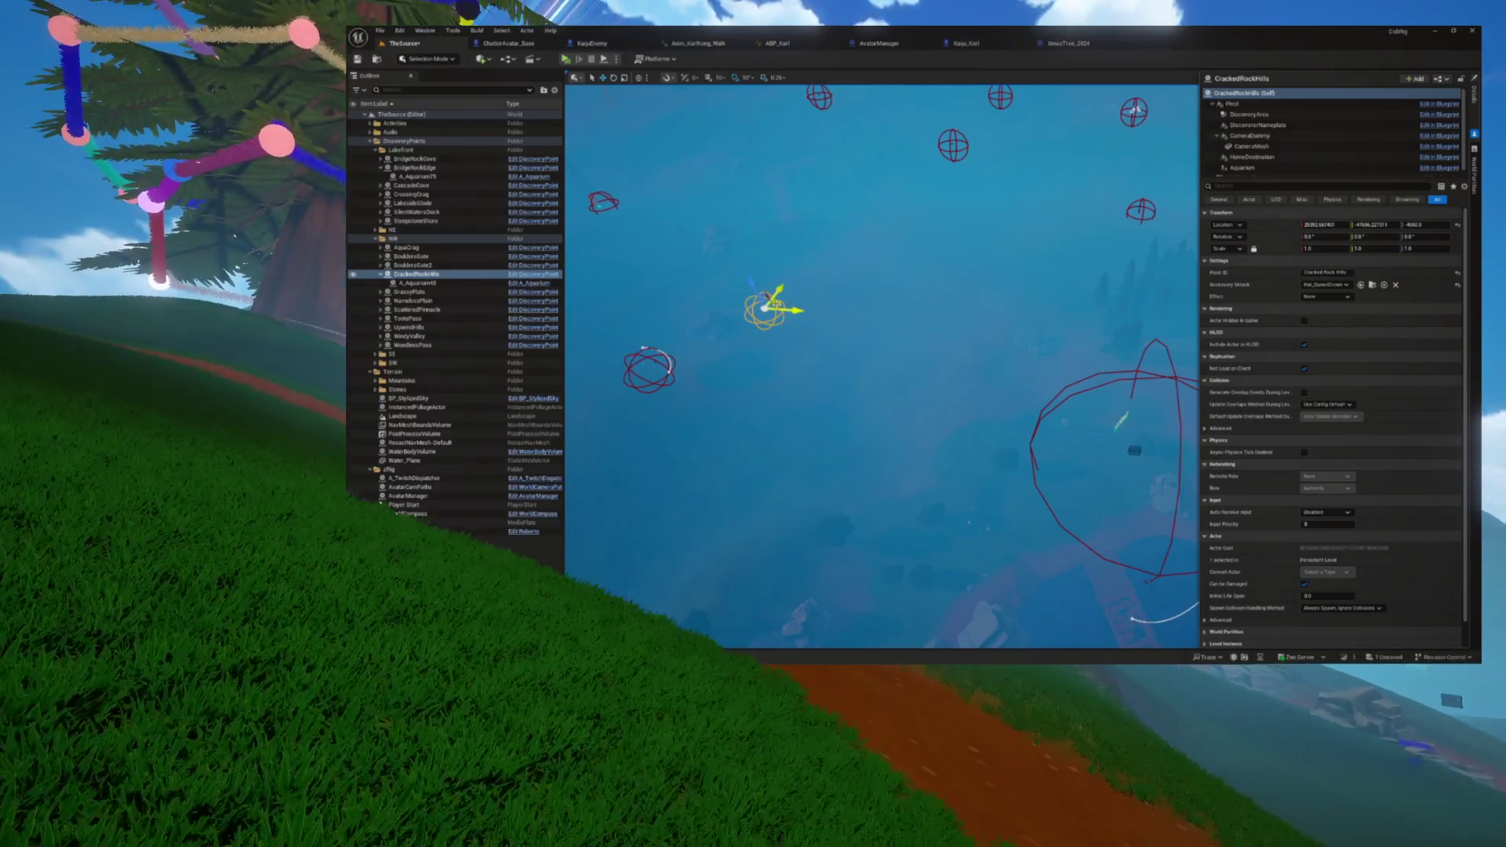
mouse_move(804, 304)
mouse_down()
mouse_move(1010, 302)
mouse_move(956, 339)
mouse_move(981, 345)
mouse_up()
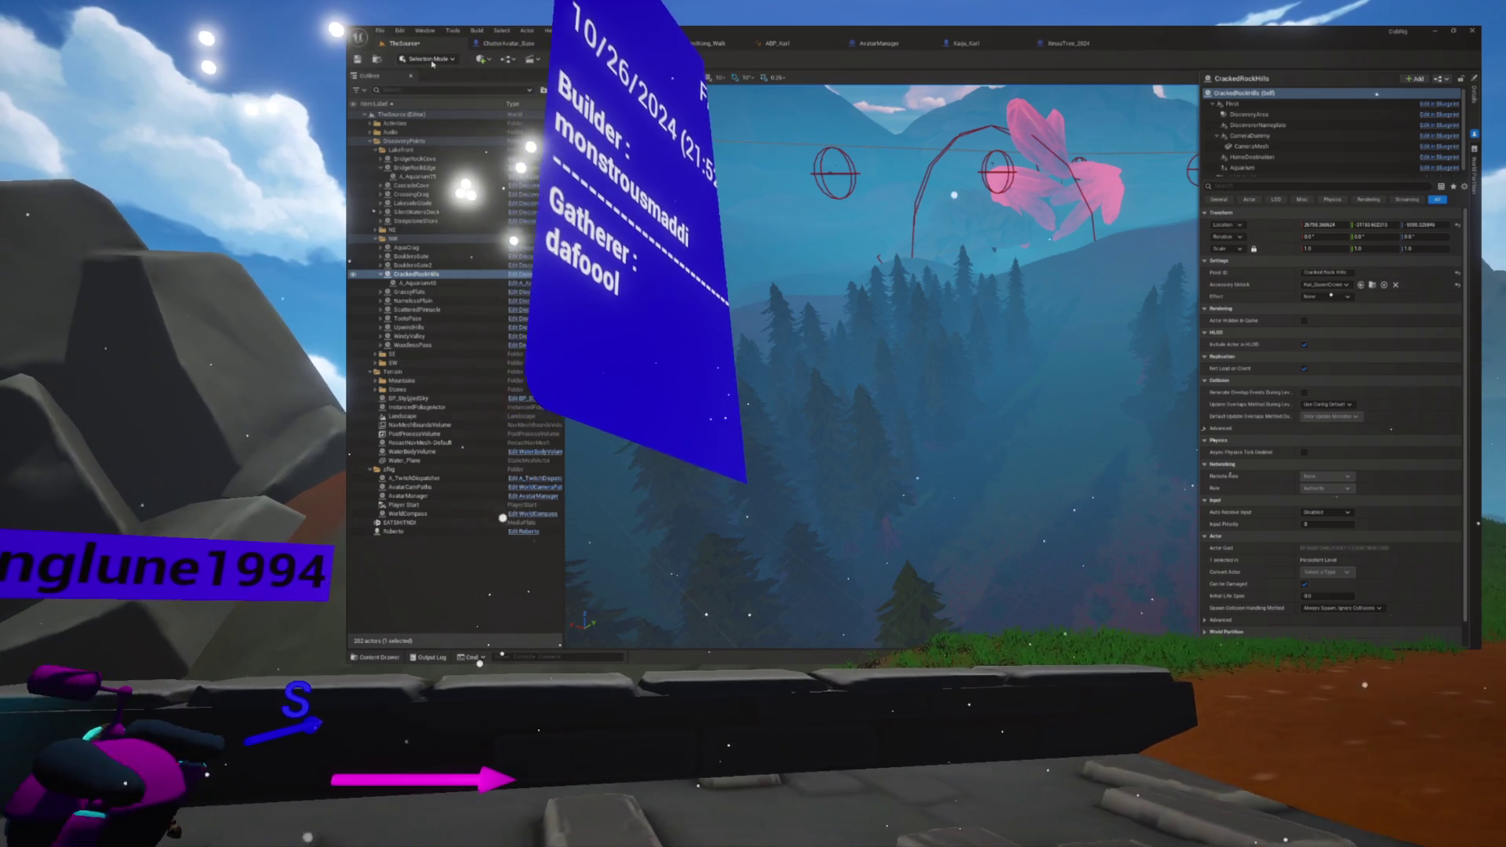
key(f)
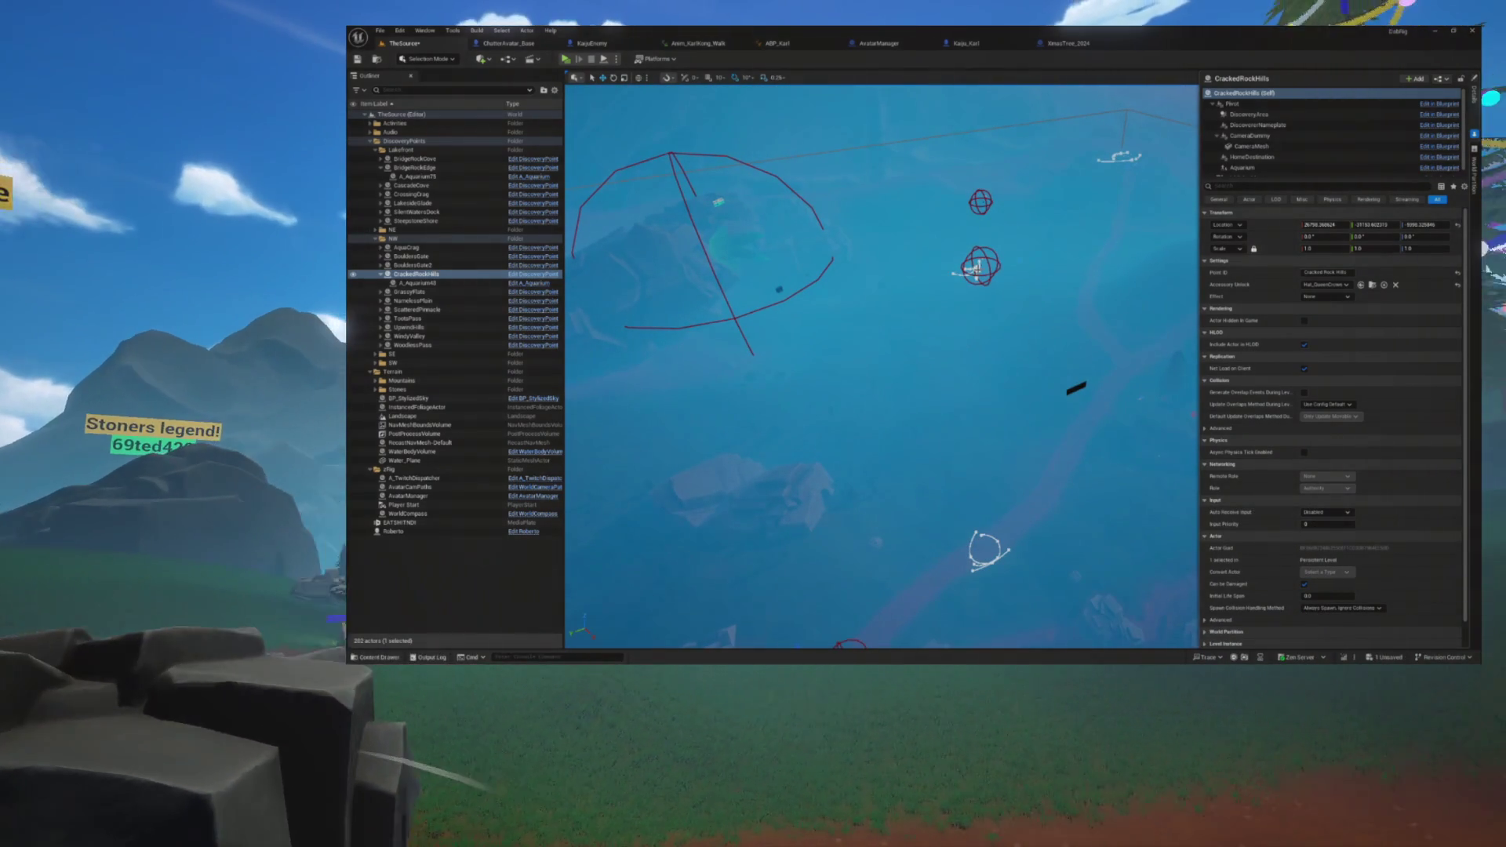
Step: Select DesolateHold and drag it to a new position in the level
click(979, 268)
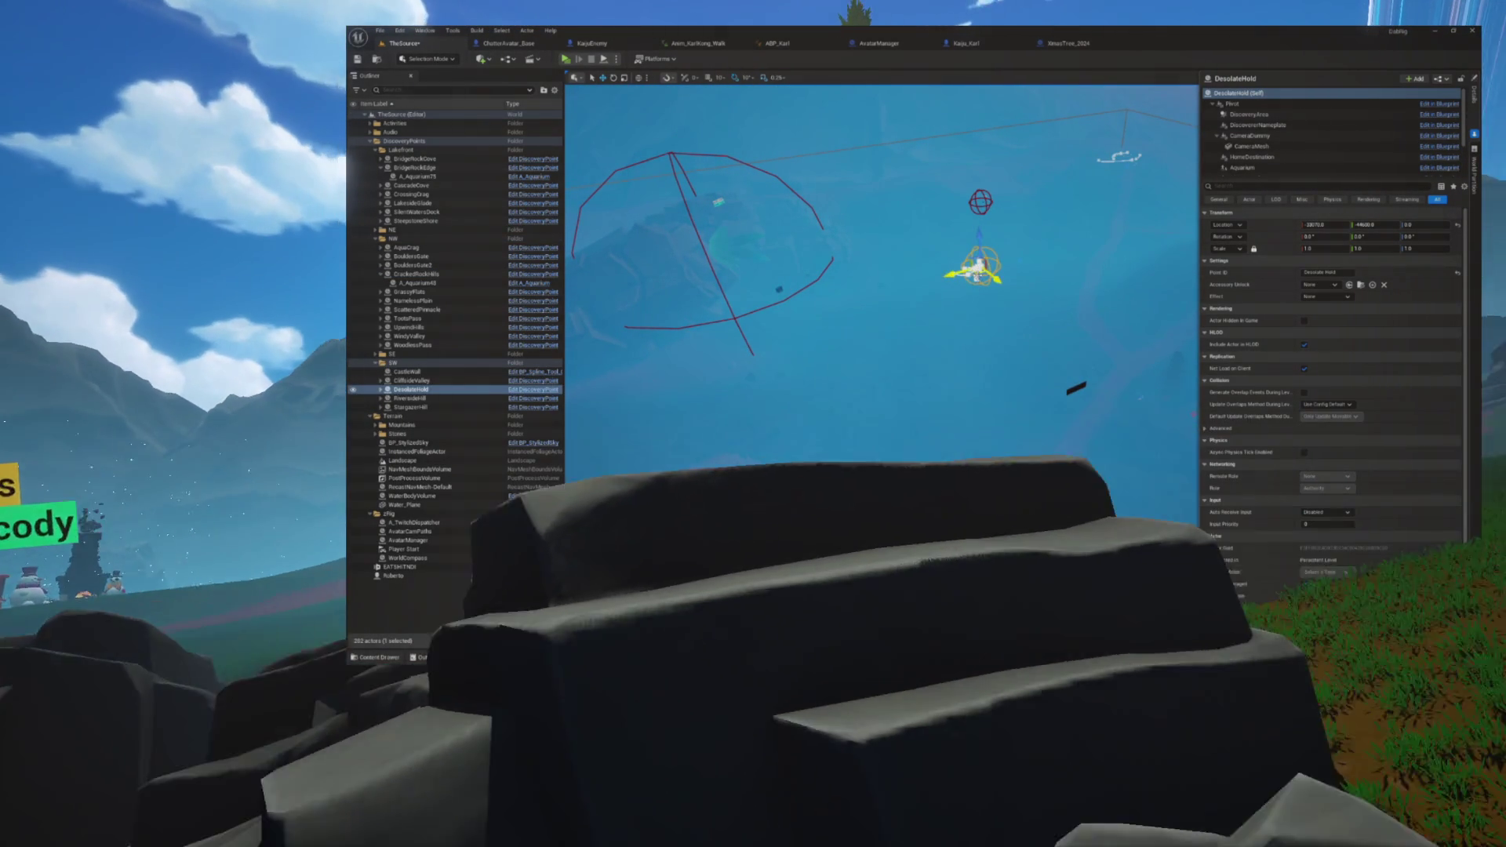
drag(979, 268, 850, 431)
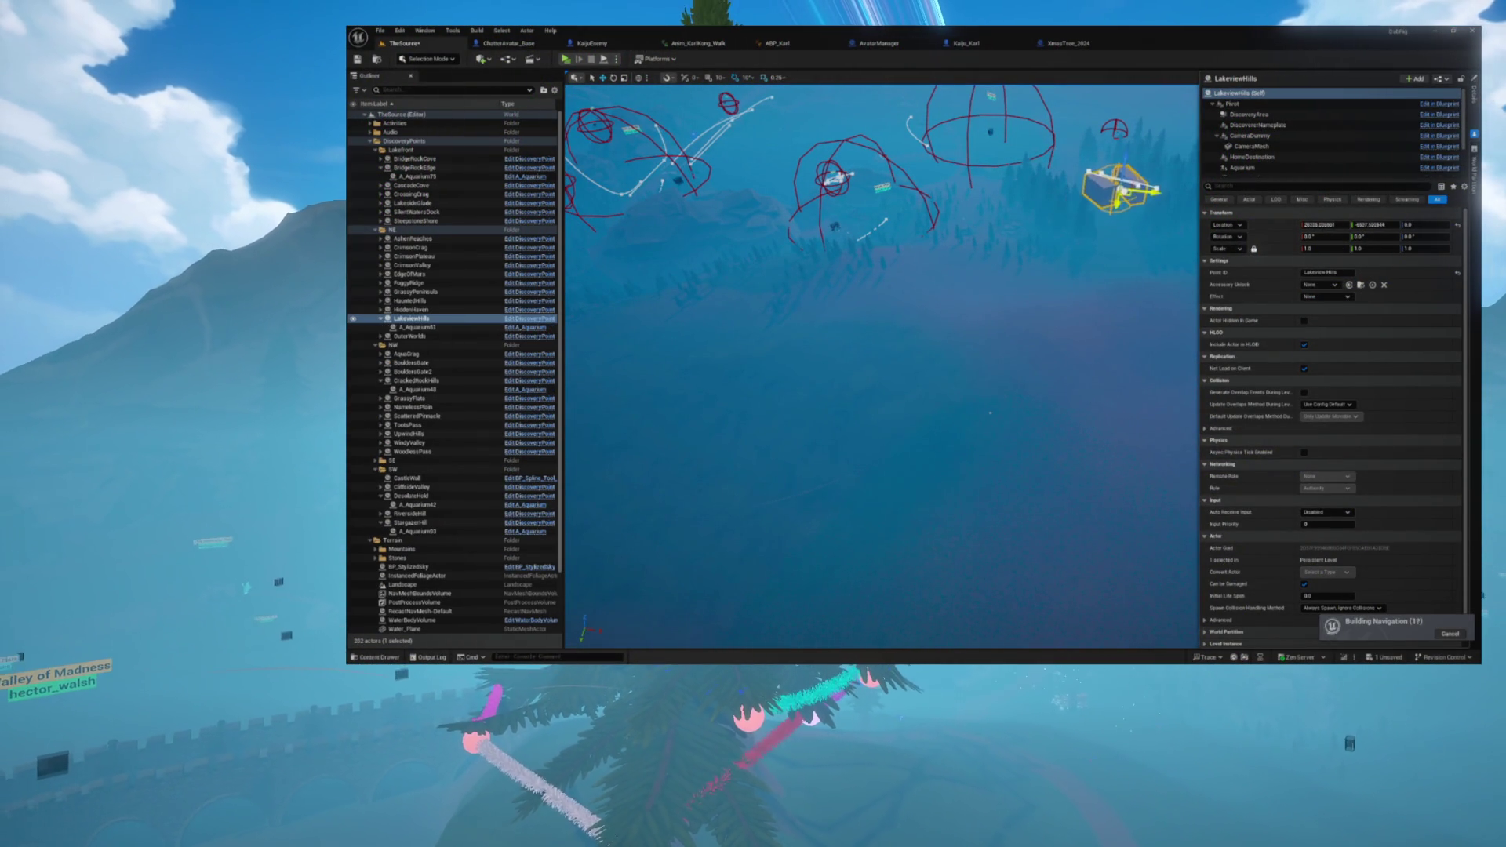
Step: Frame LakeviewHills, drag it in two moves to its new spot, and refocus on it
key(f)
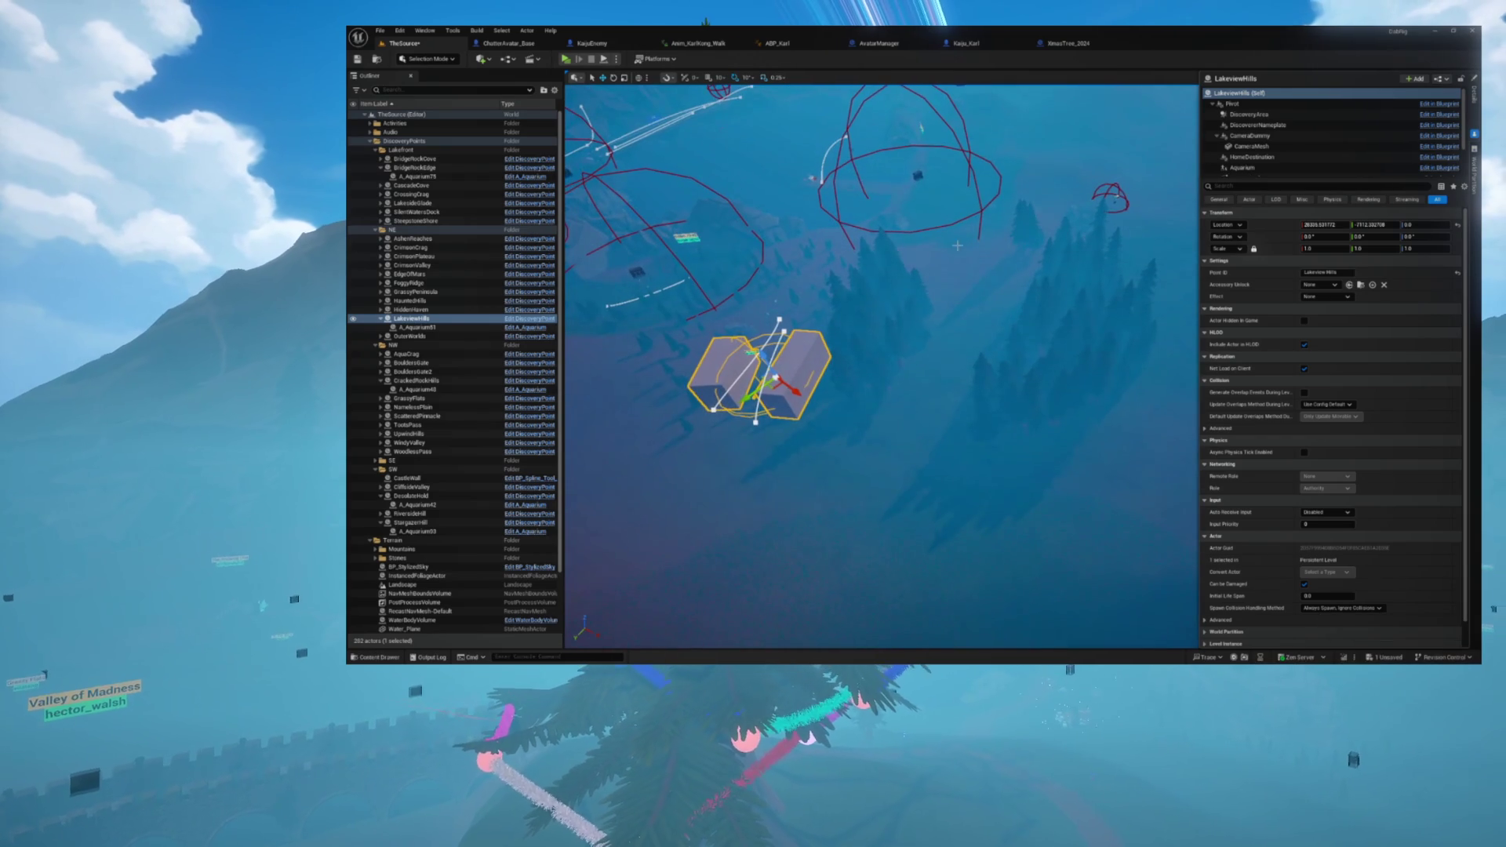
mouse_move(792, 388)
mouse_down()
mouse_move(991, 232)
mouse_move(975, 229)
mouse_move(978, 263)
mouse_up()
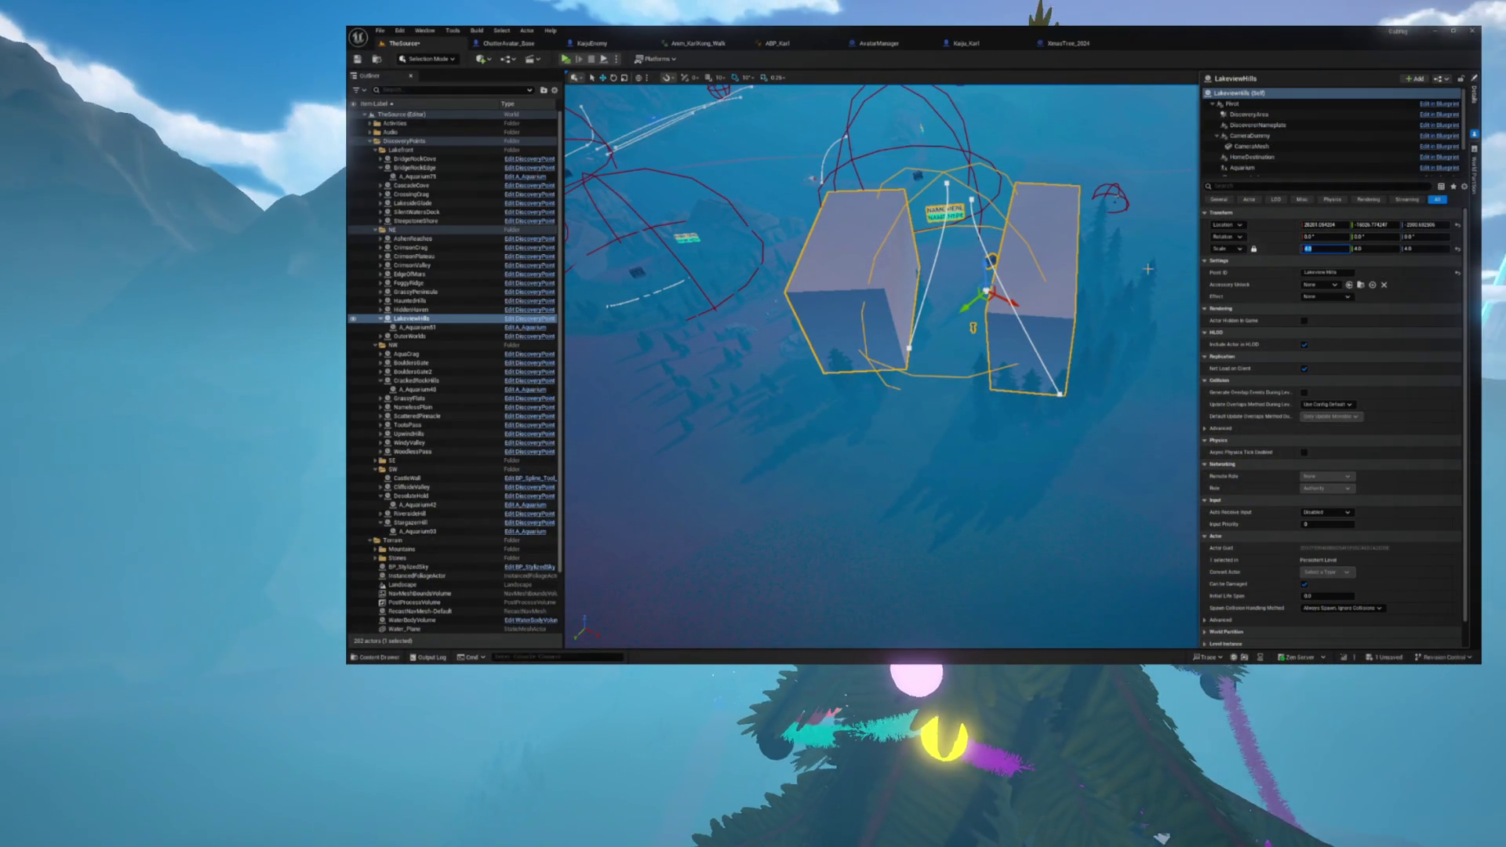
drag(982, 300, 1001, 337)
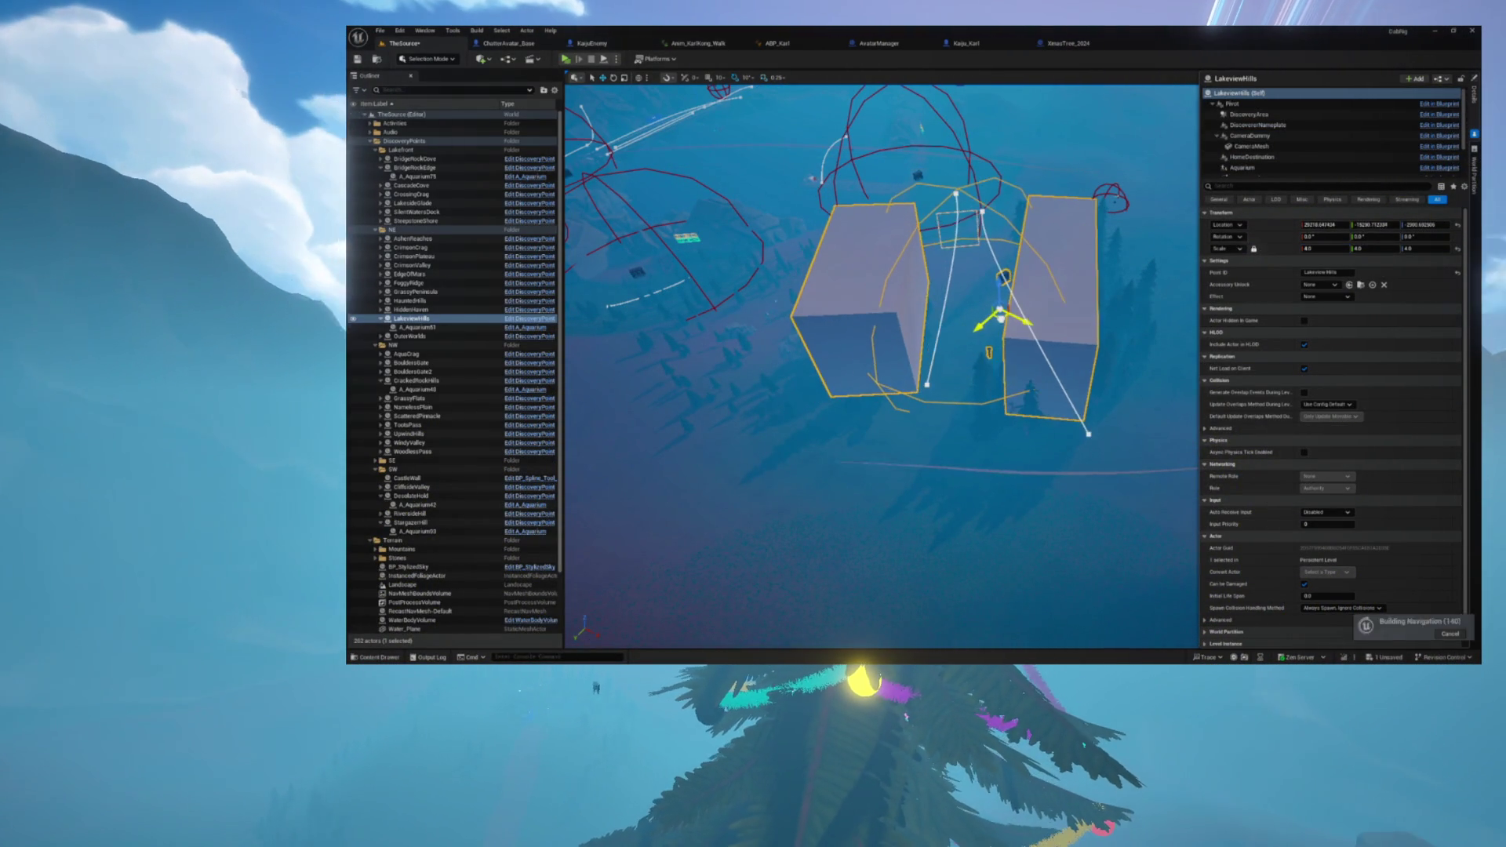
key(f)
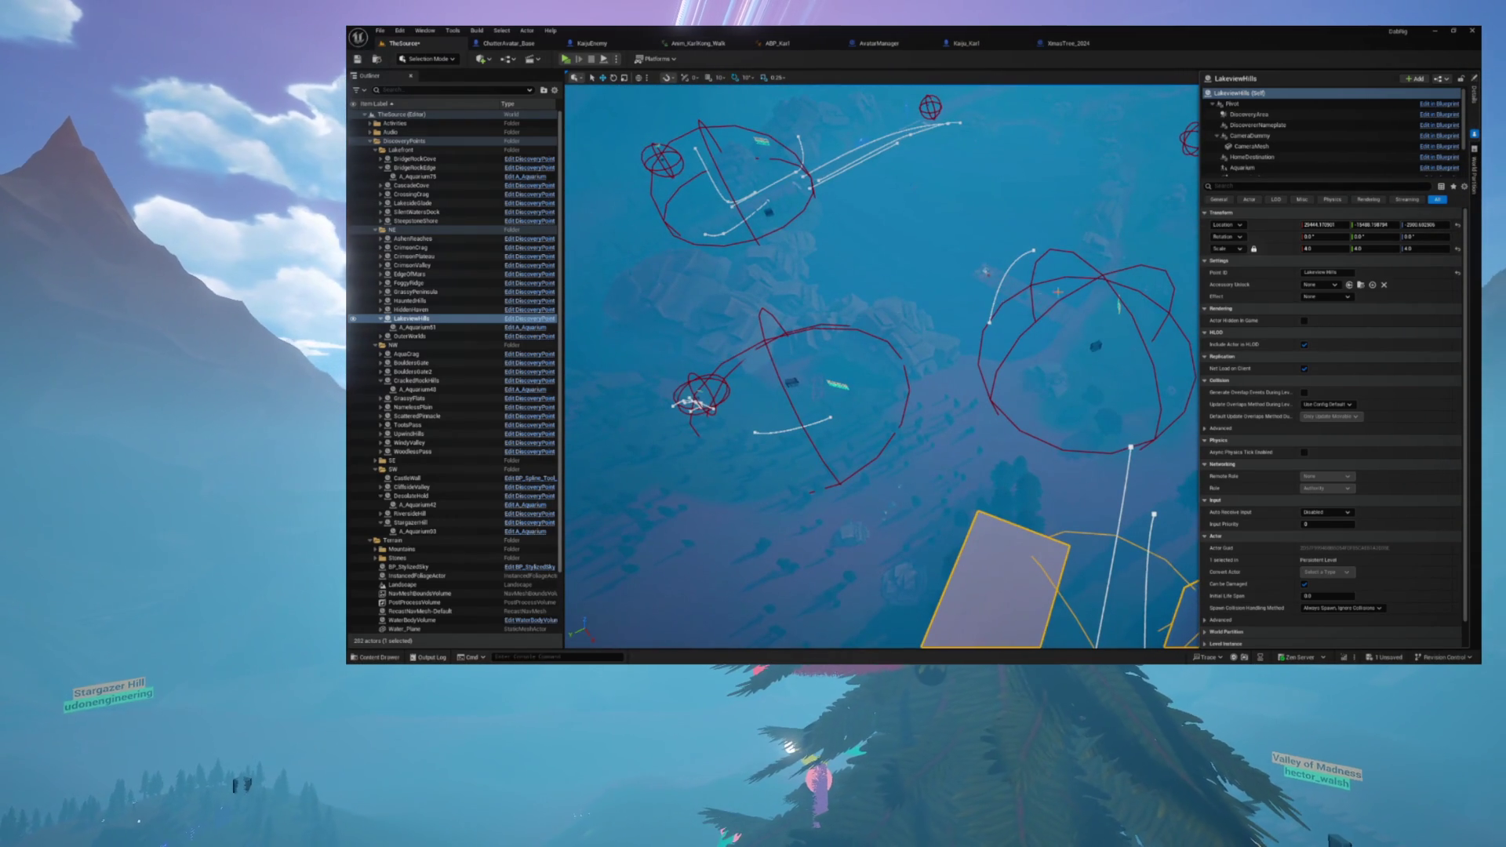
Step: Set SilentWatersDock's DiscoveryArea trigger sphere Scale X to 40
click(878, 369)
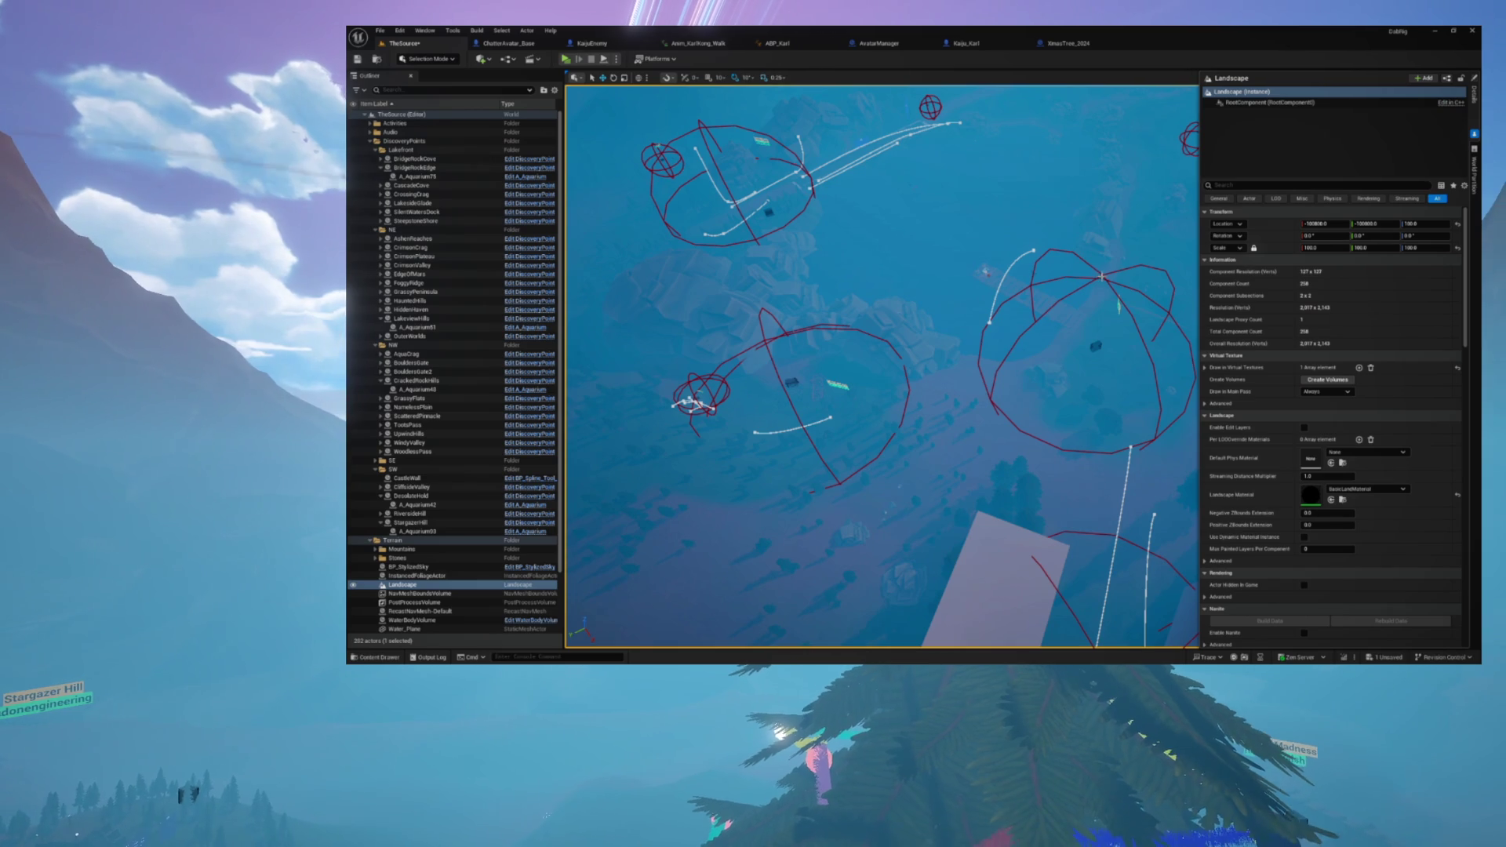
click(1093, 346)
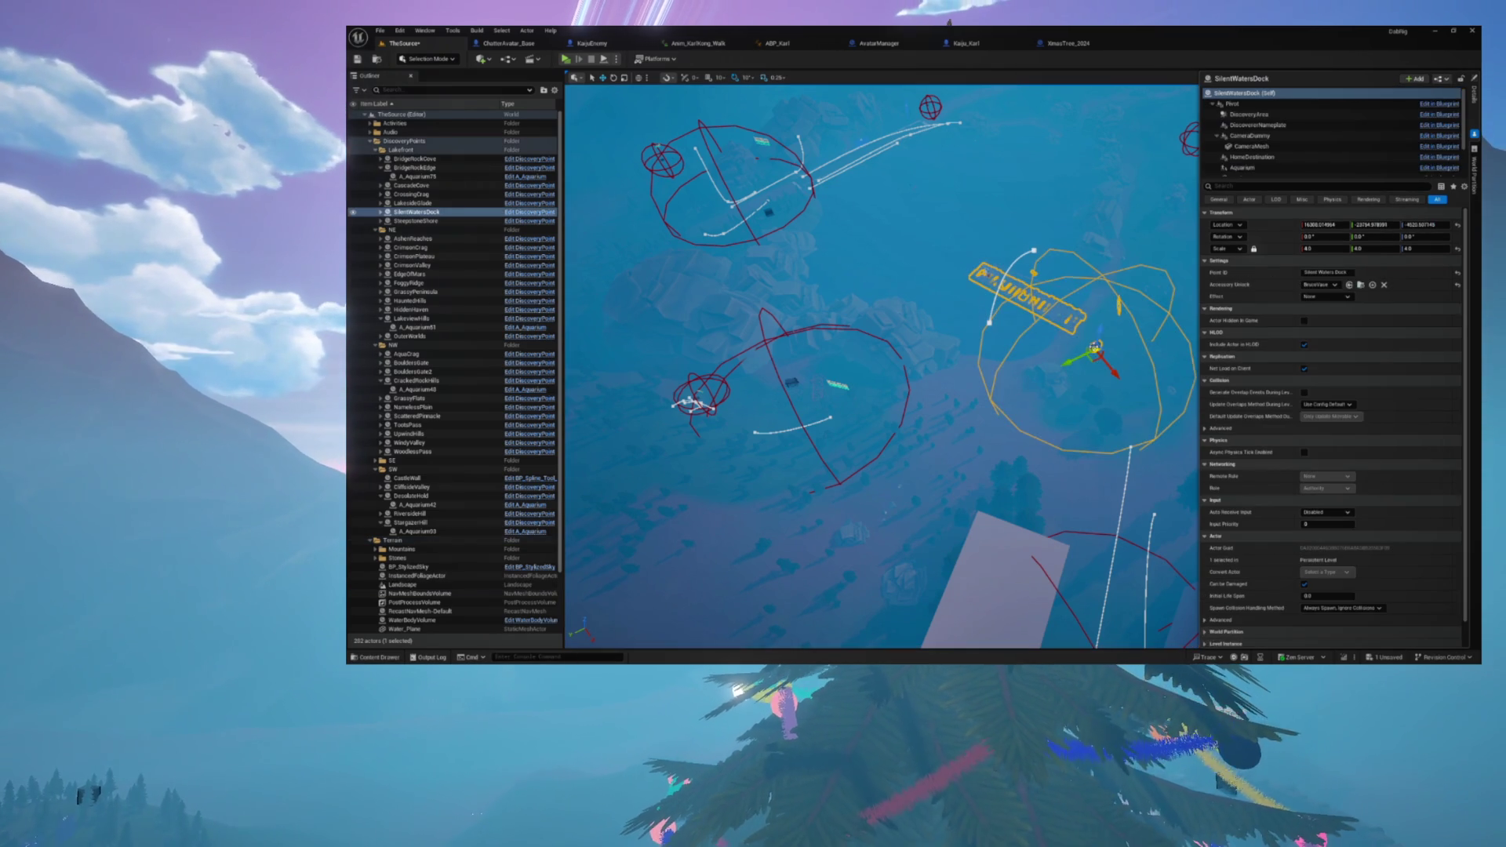
click(1242, 115)
click(1255, 93)
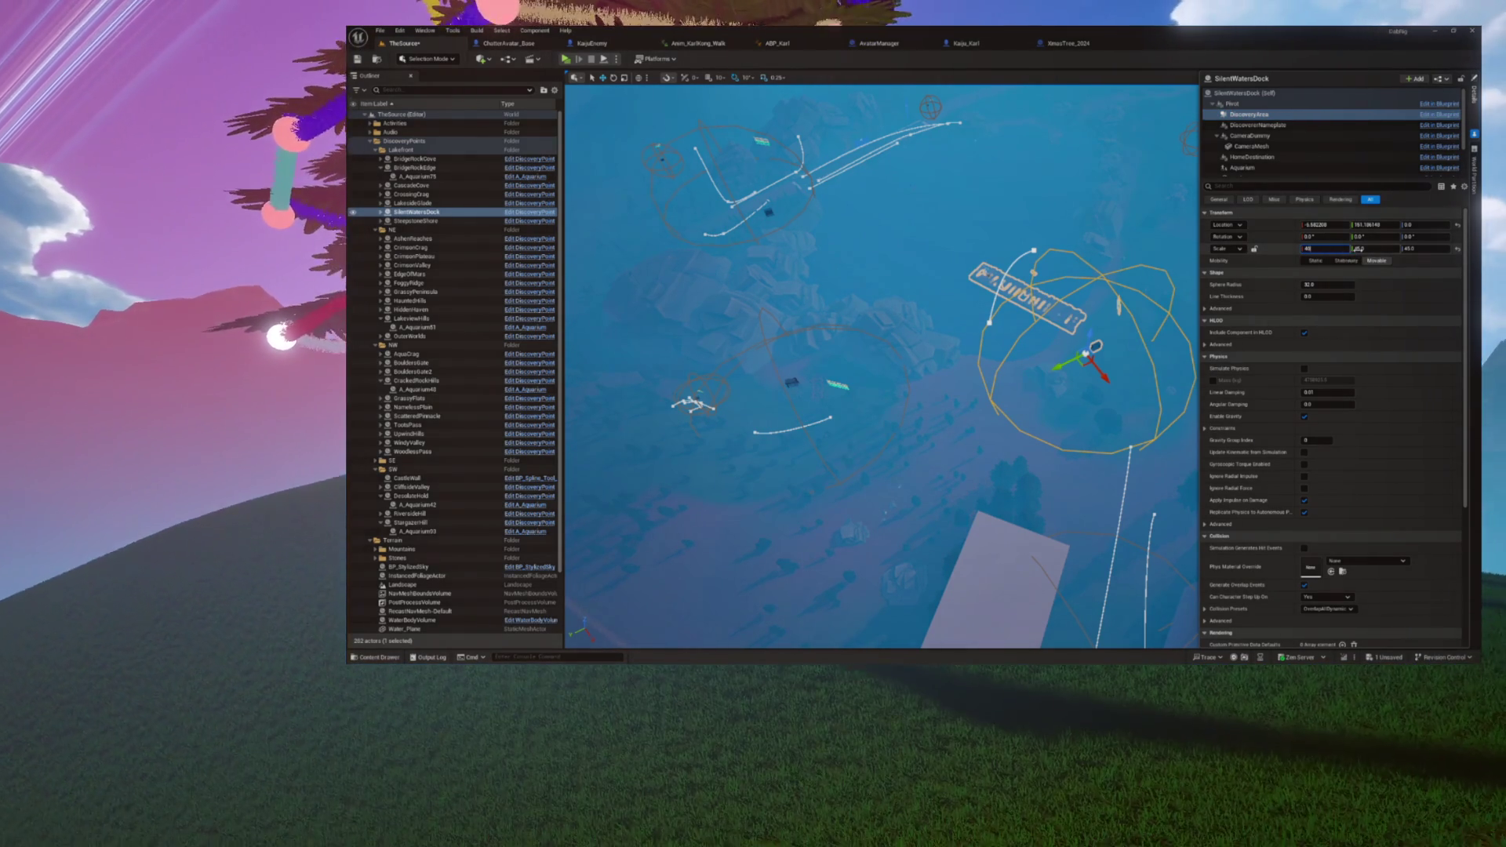
key(Return)
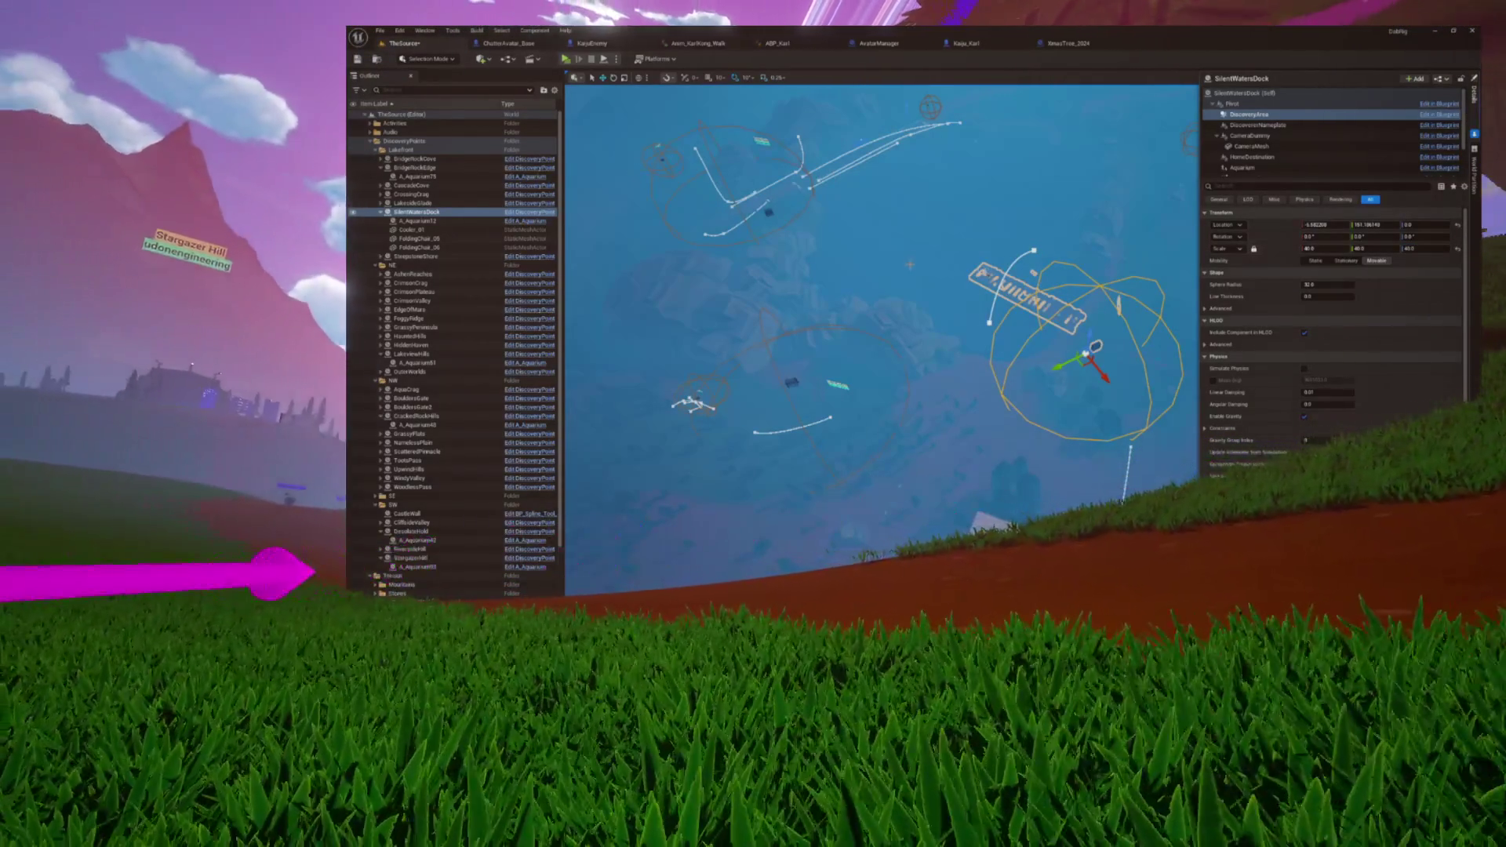
Step: Shift the DiscoveryArea trigger sphere to the right, then select CascadeCove
key(f)
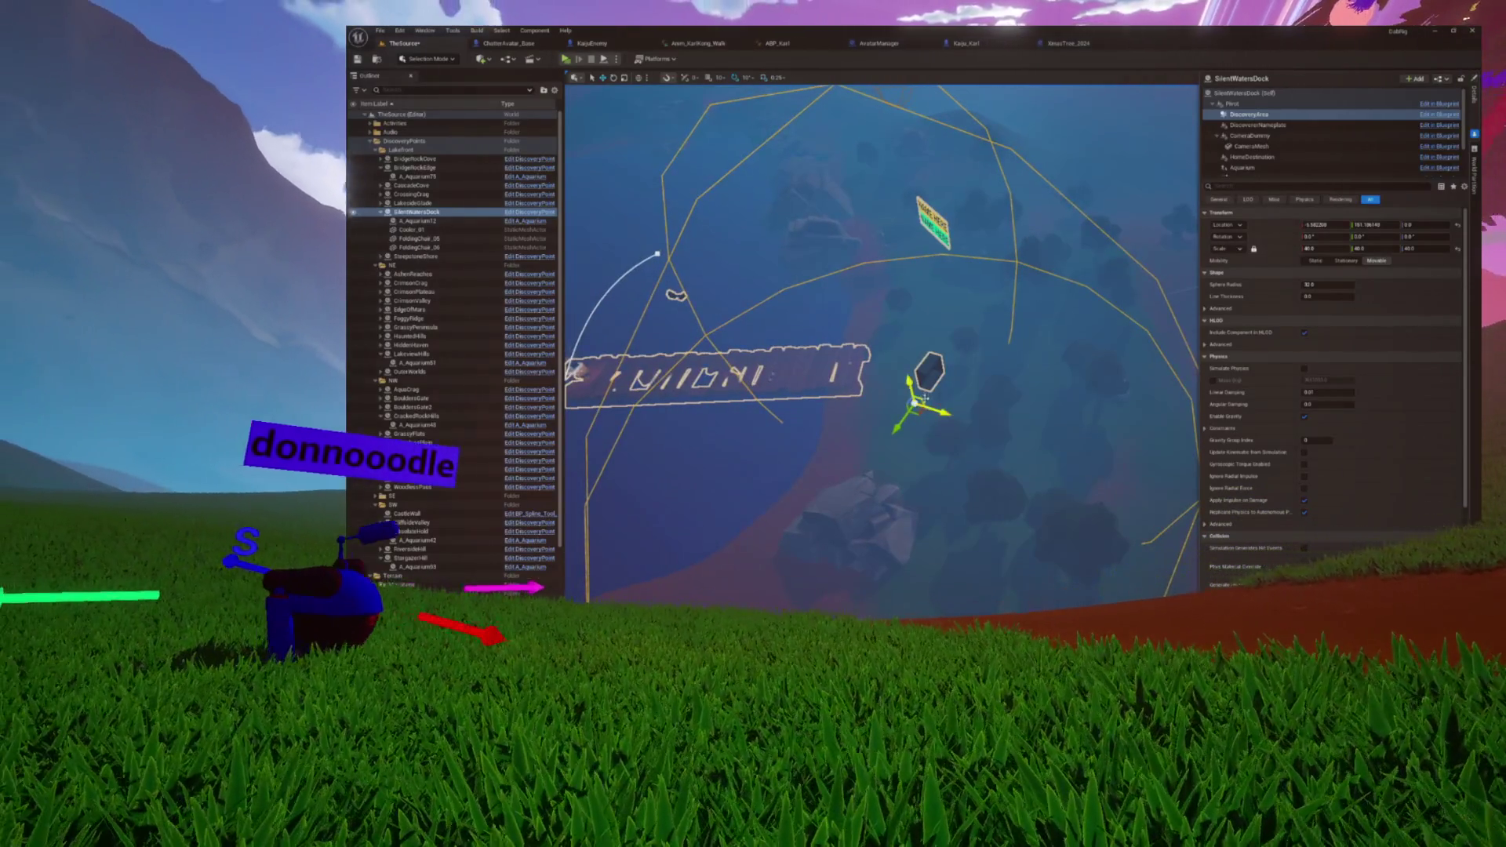
drag(919, 411, 976, 421)
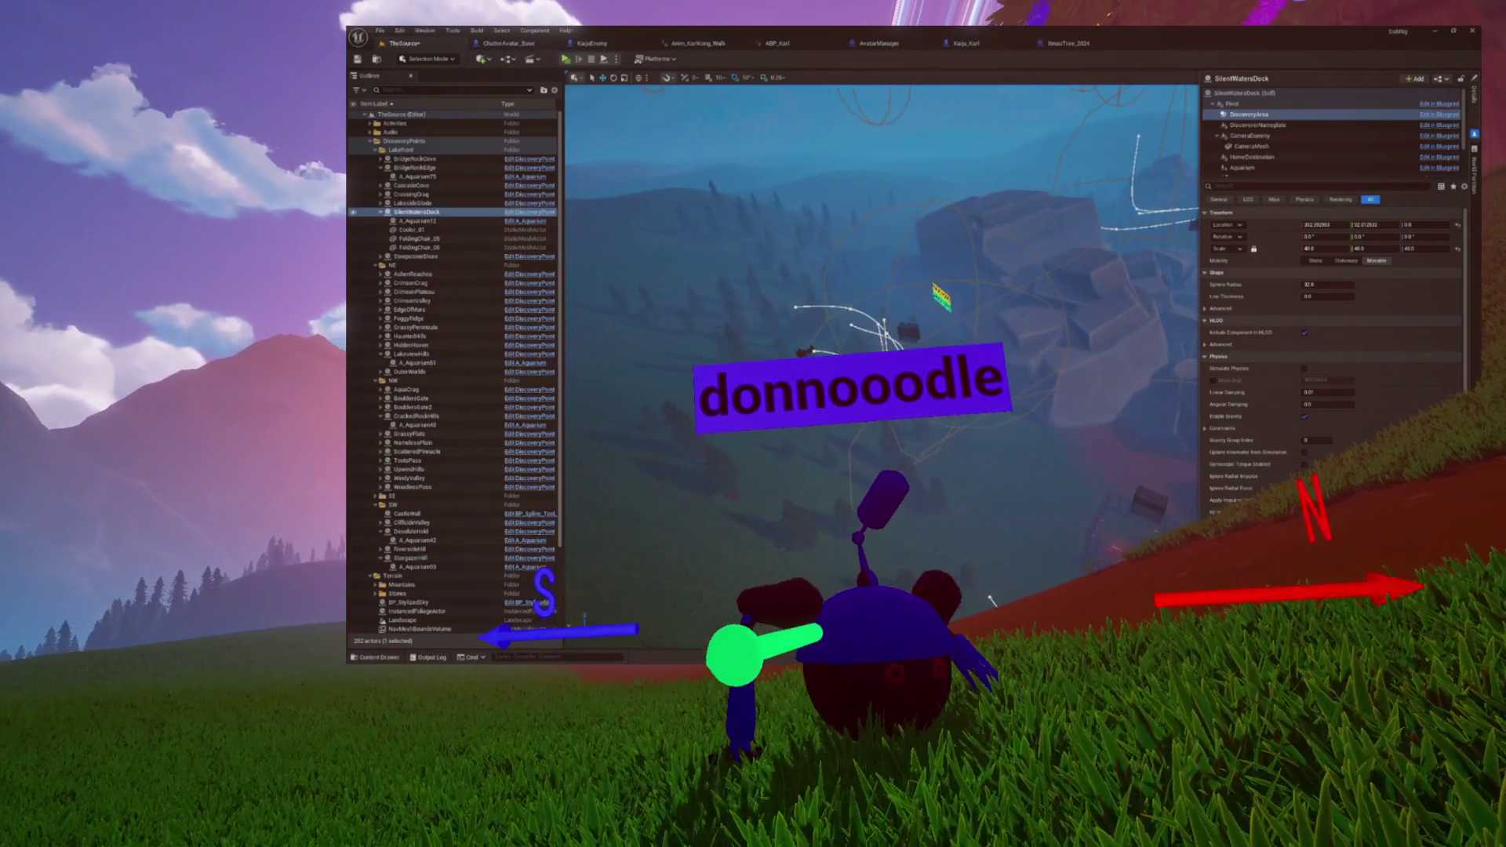
click(411, 185)
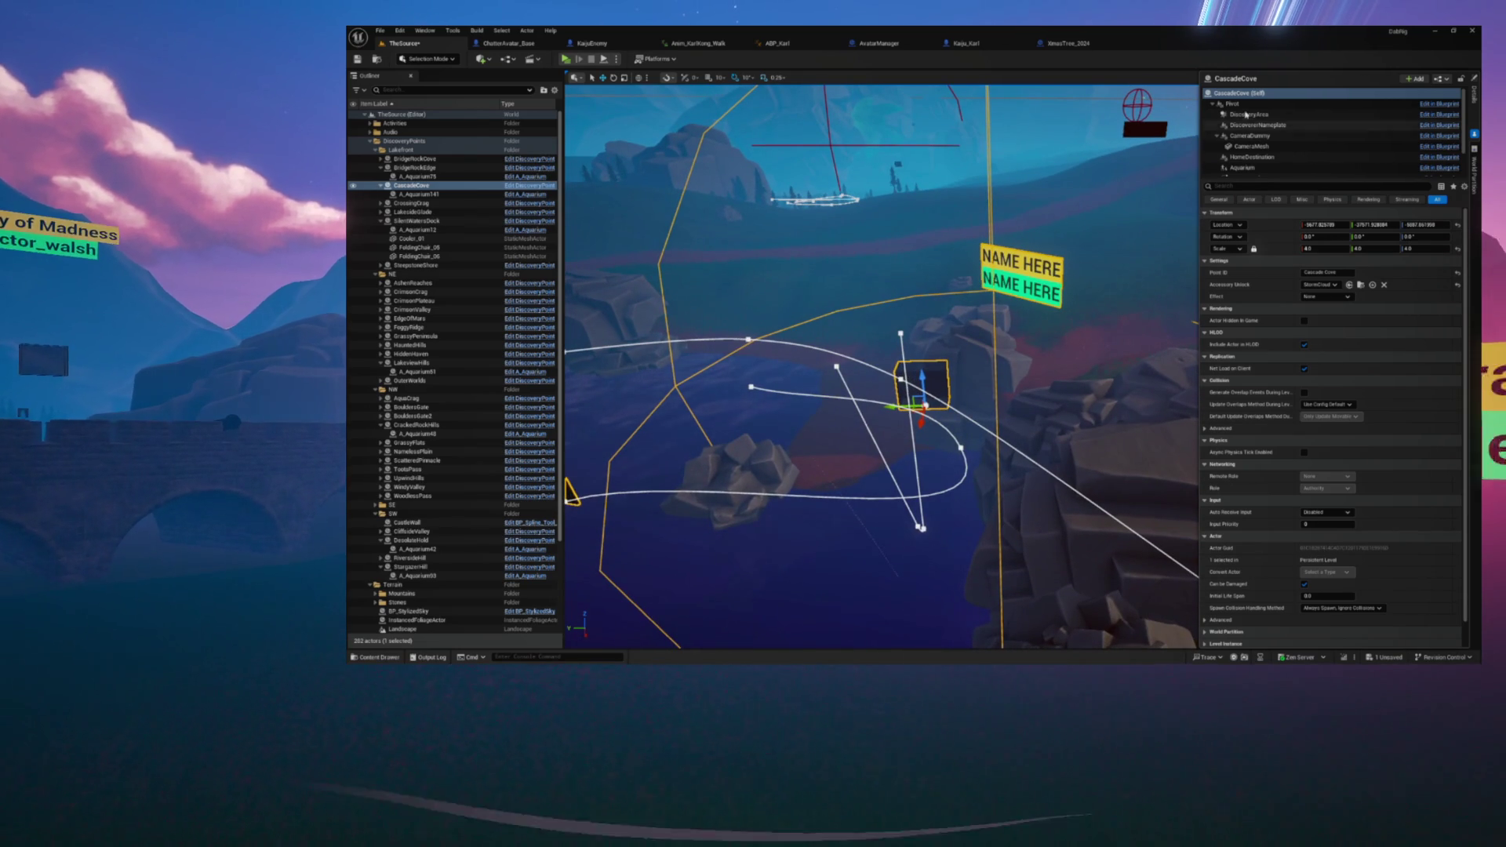
Step: Select CascadeCove's CameraDummy and CameraPath spline components
click(1247, 135)
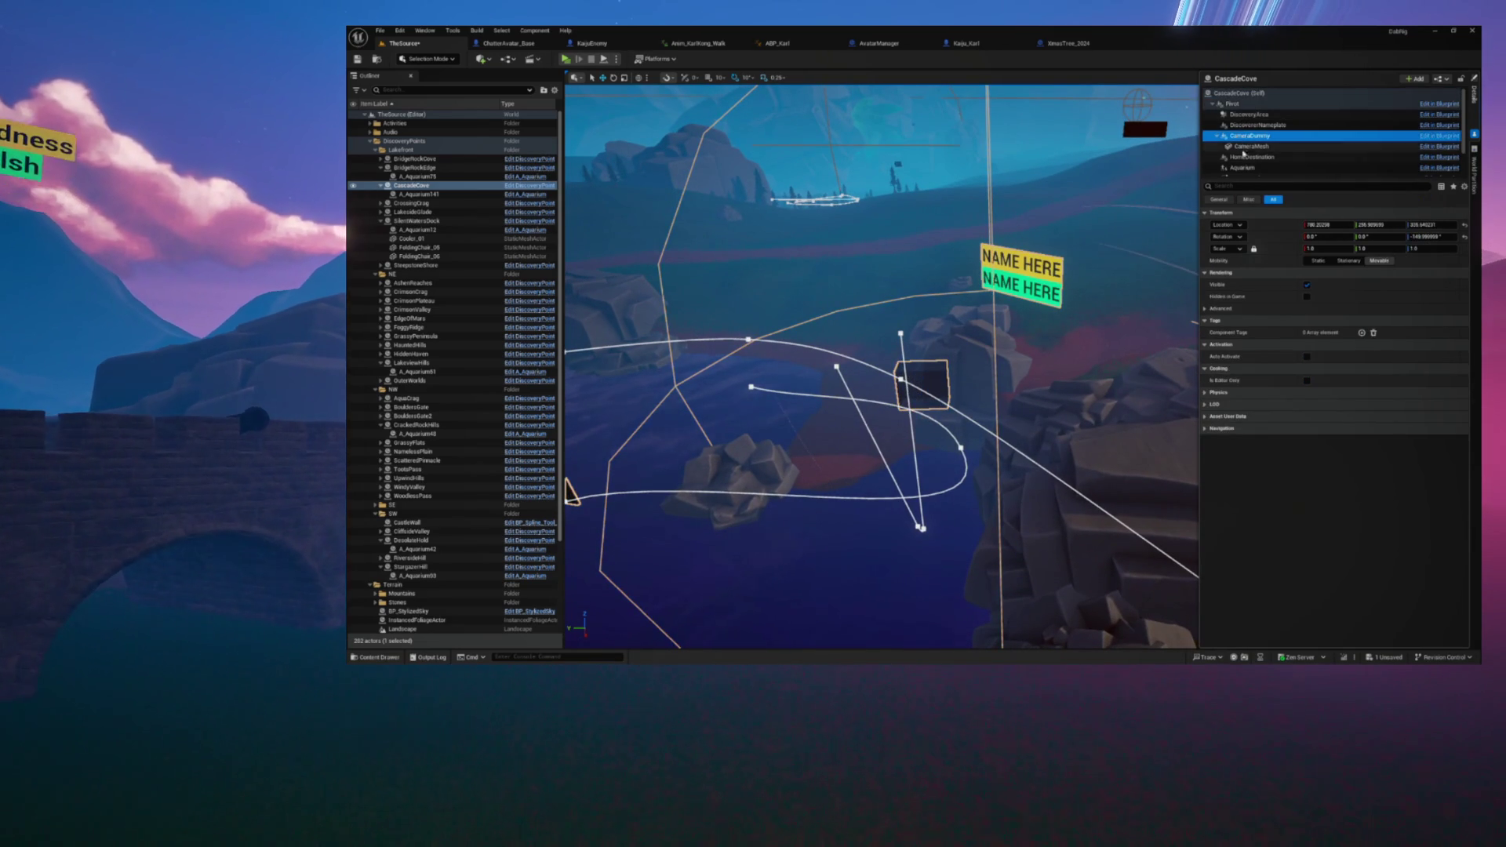
scroll(1243, 149, down, 1)
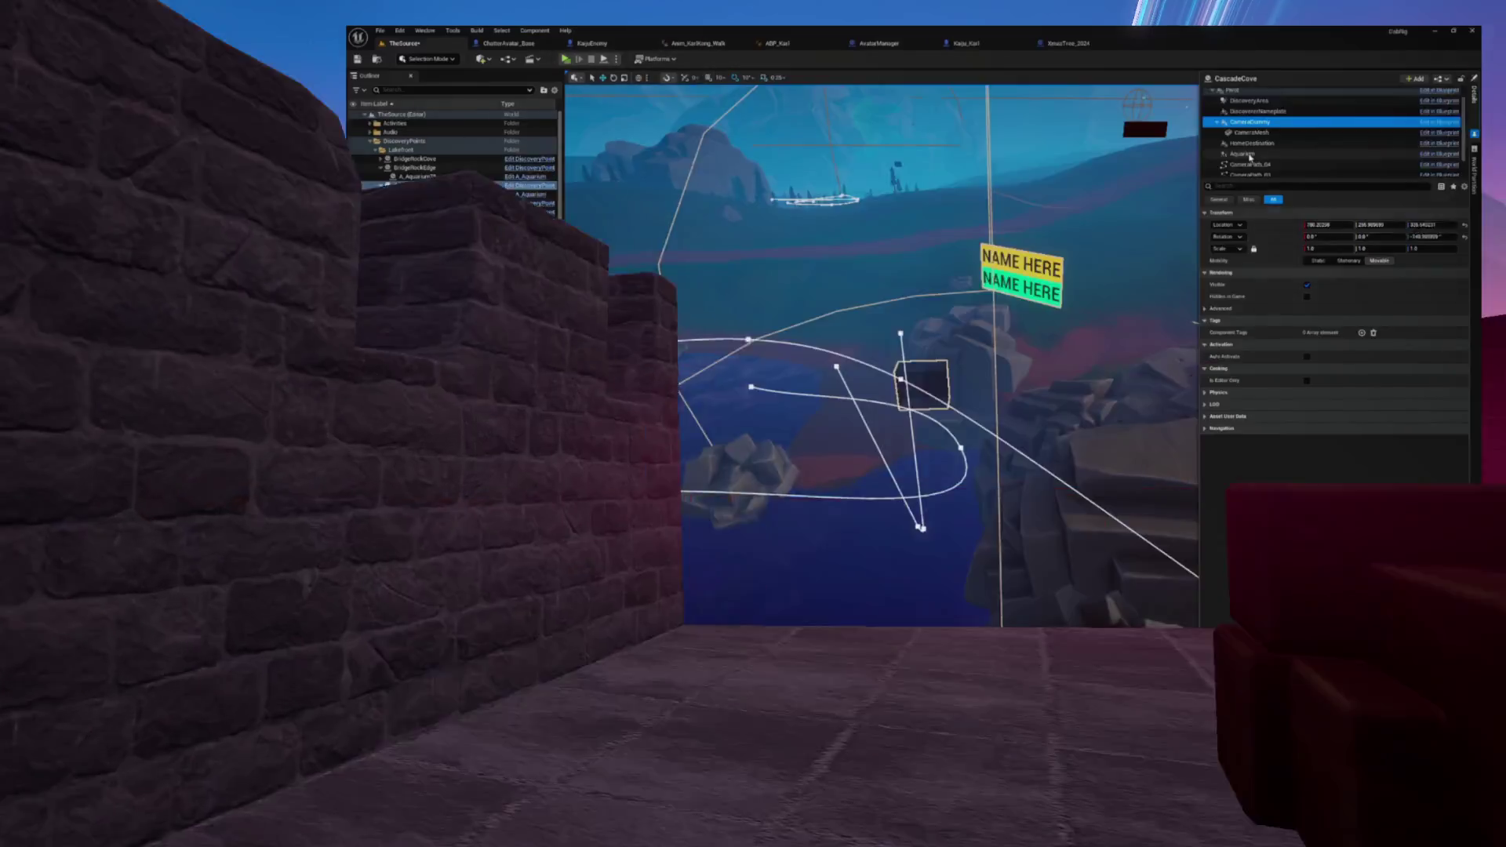
scroll(1250, 156, down, 1)
click(1249, 149)
shift+click(1249, 171)
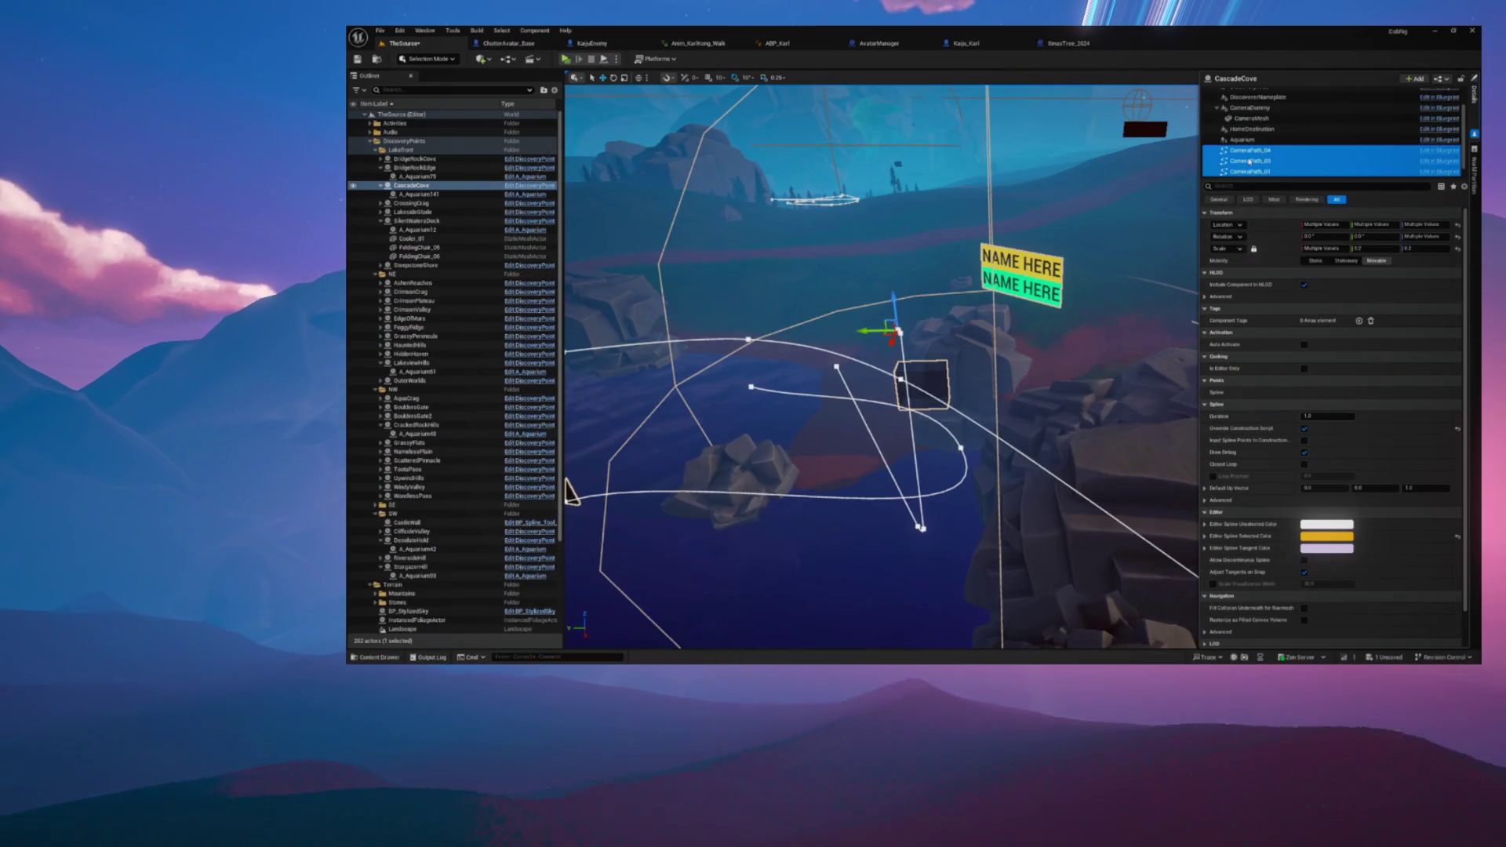
Step: Save the level and select the DesolateHold discovery point
scroll(1250, 161, down, 1)
scroll(1007, 216, down, 3)
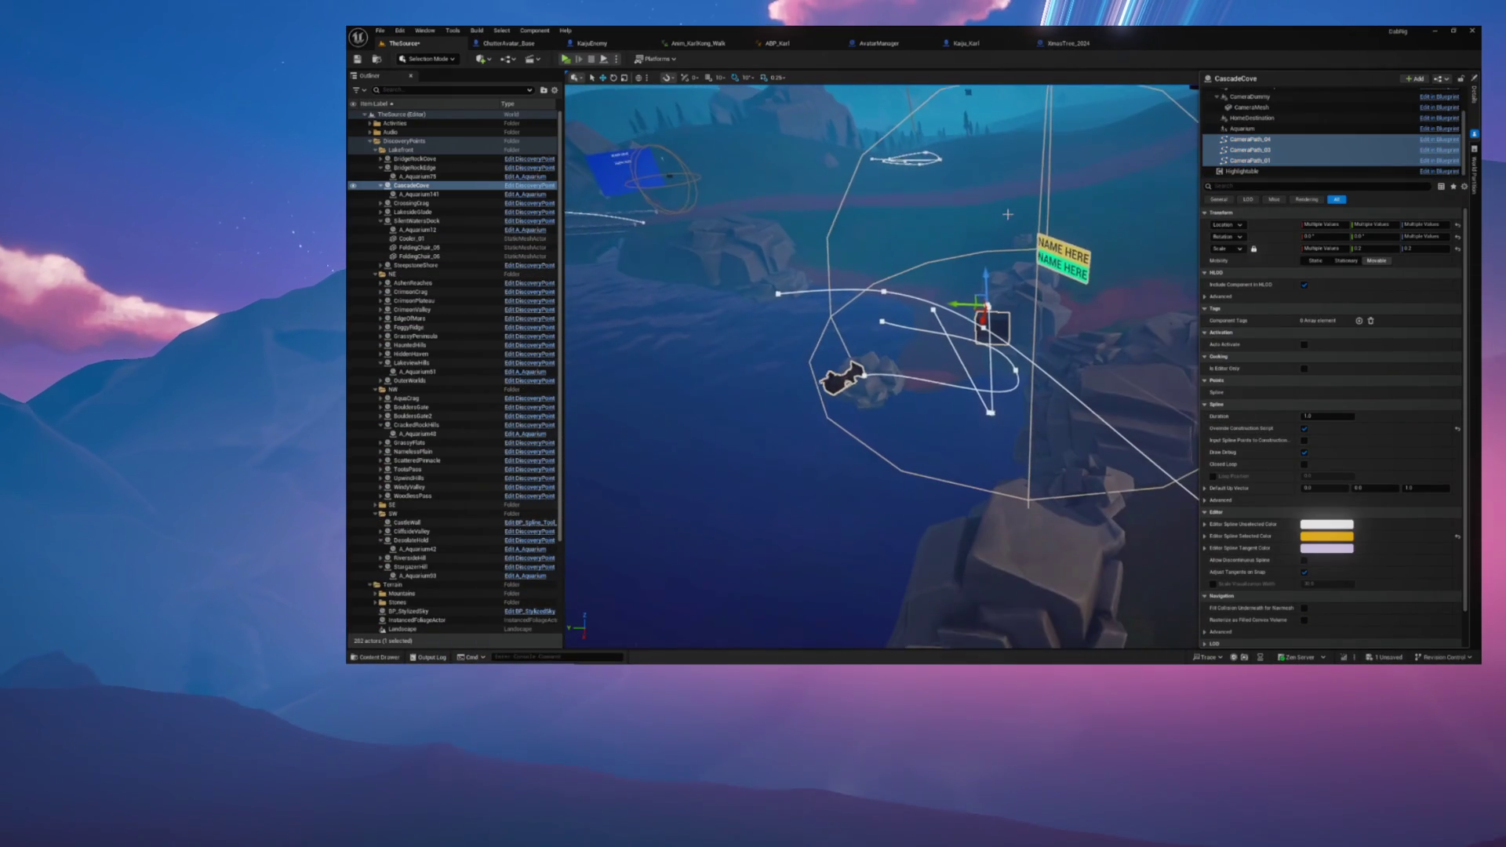
scroll(953, 298, down, 1)
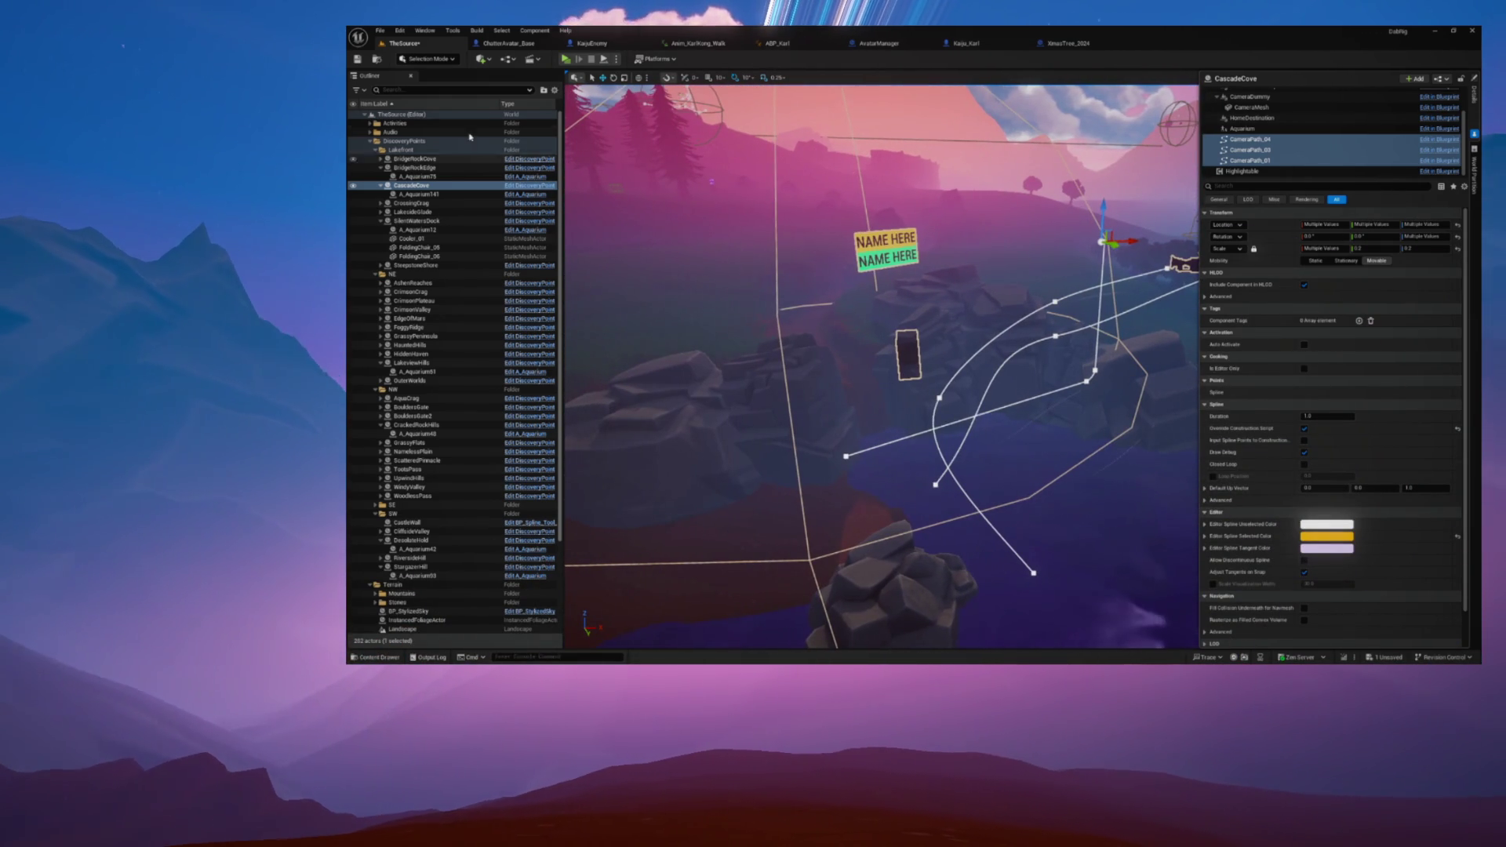
click(357, 60)
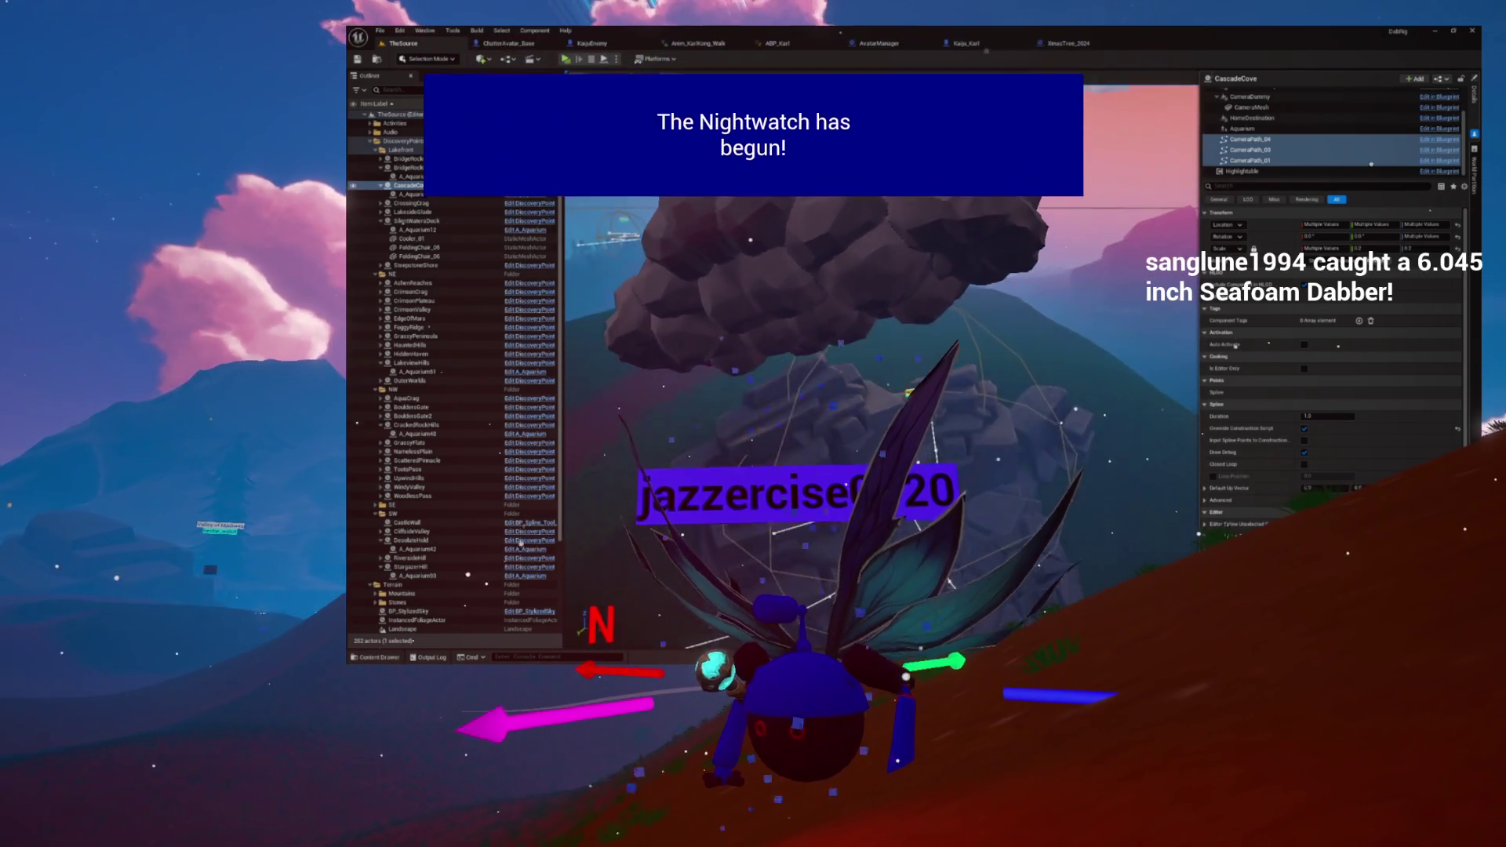
click(411, 541)
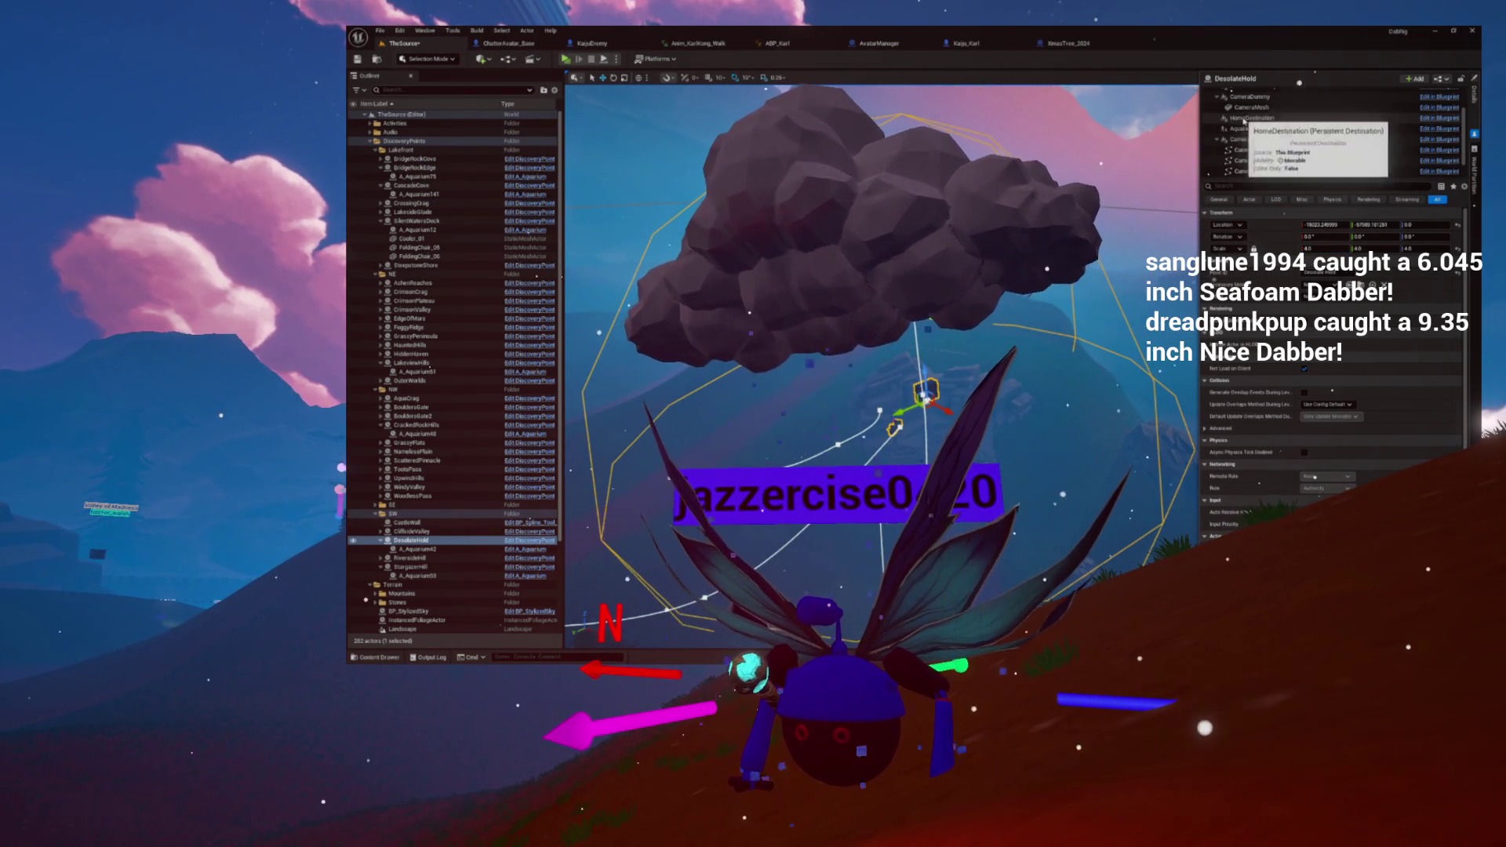
Step: Inspect DesolateHold's CameraDummy and DiscoveryArea components in the Components tree
click(1251, 97)
scroll(1236, 117, up, 2)
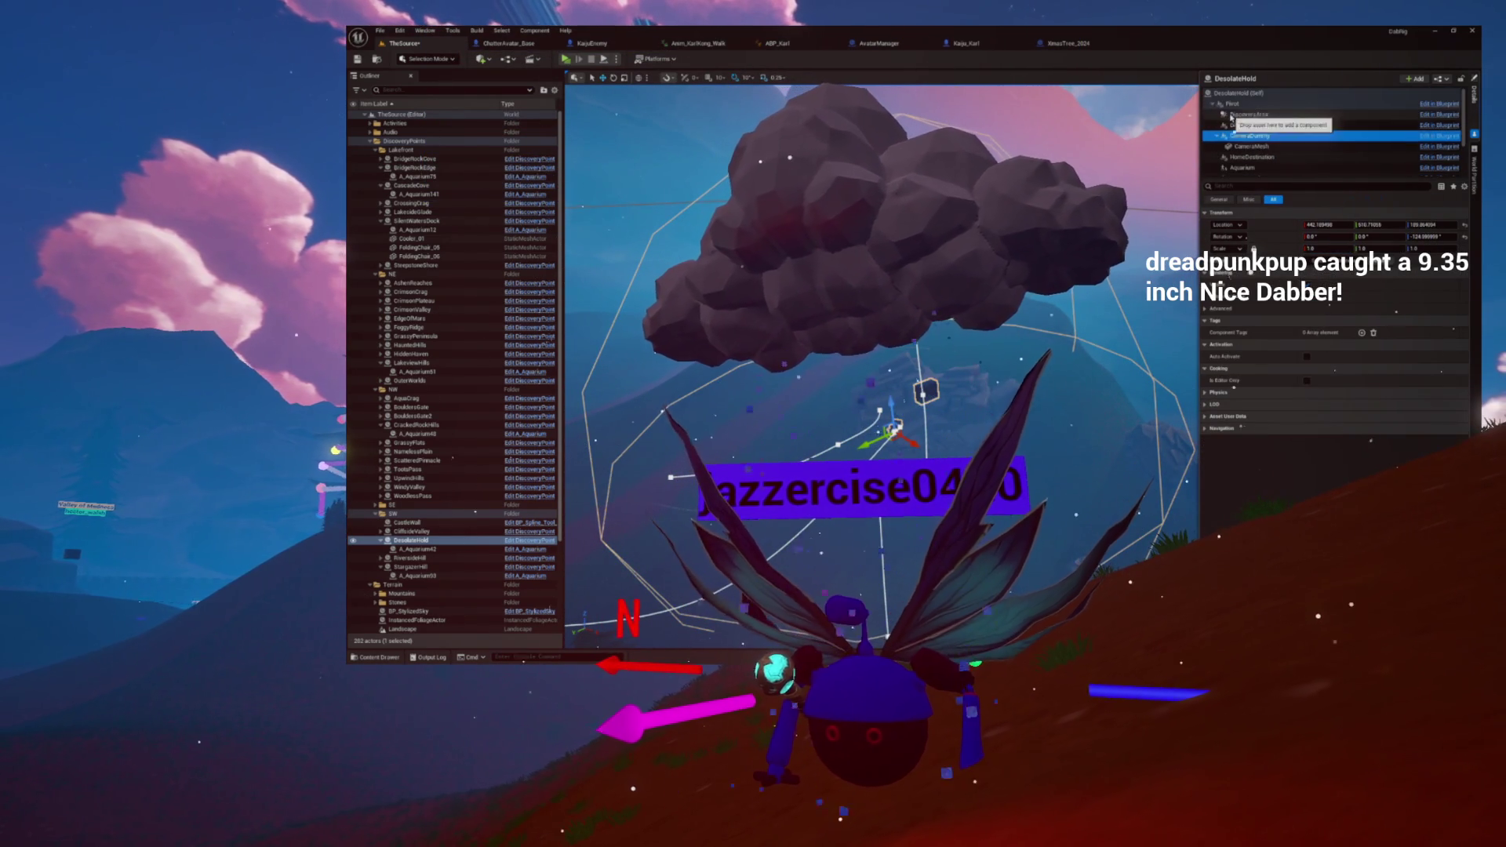
click(1249, 114)
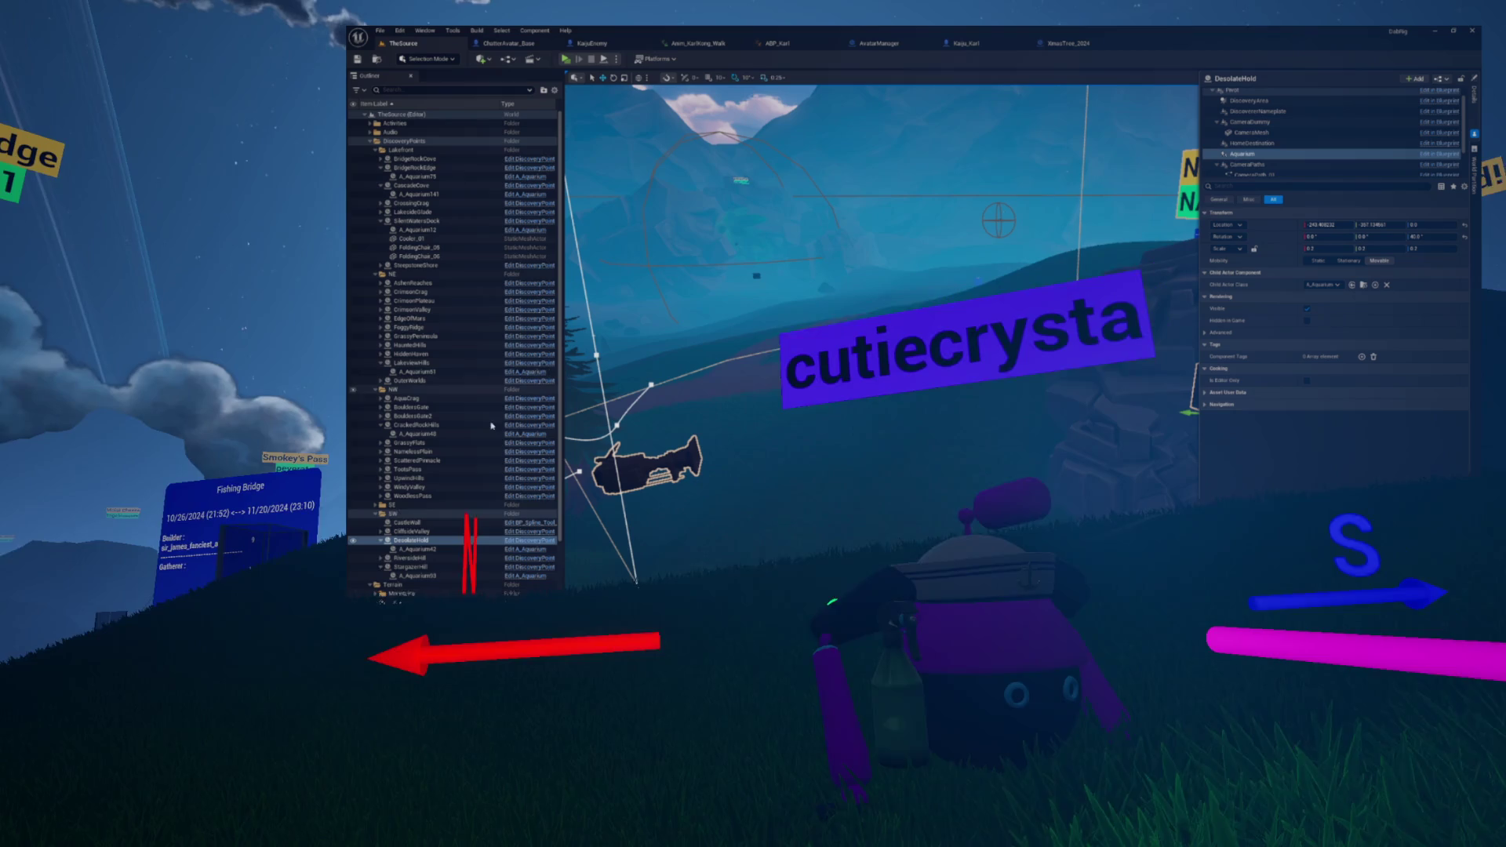
Step: Select the RiversideHill discovery point, then the ScatteredPinnacle discovery point in the viewport
click(396, 558)
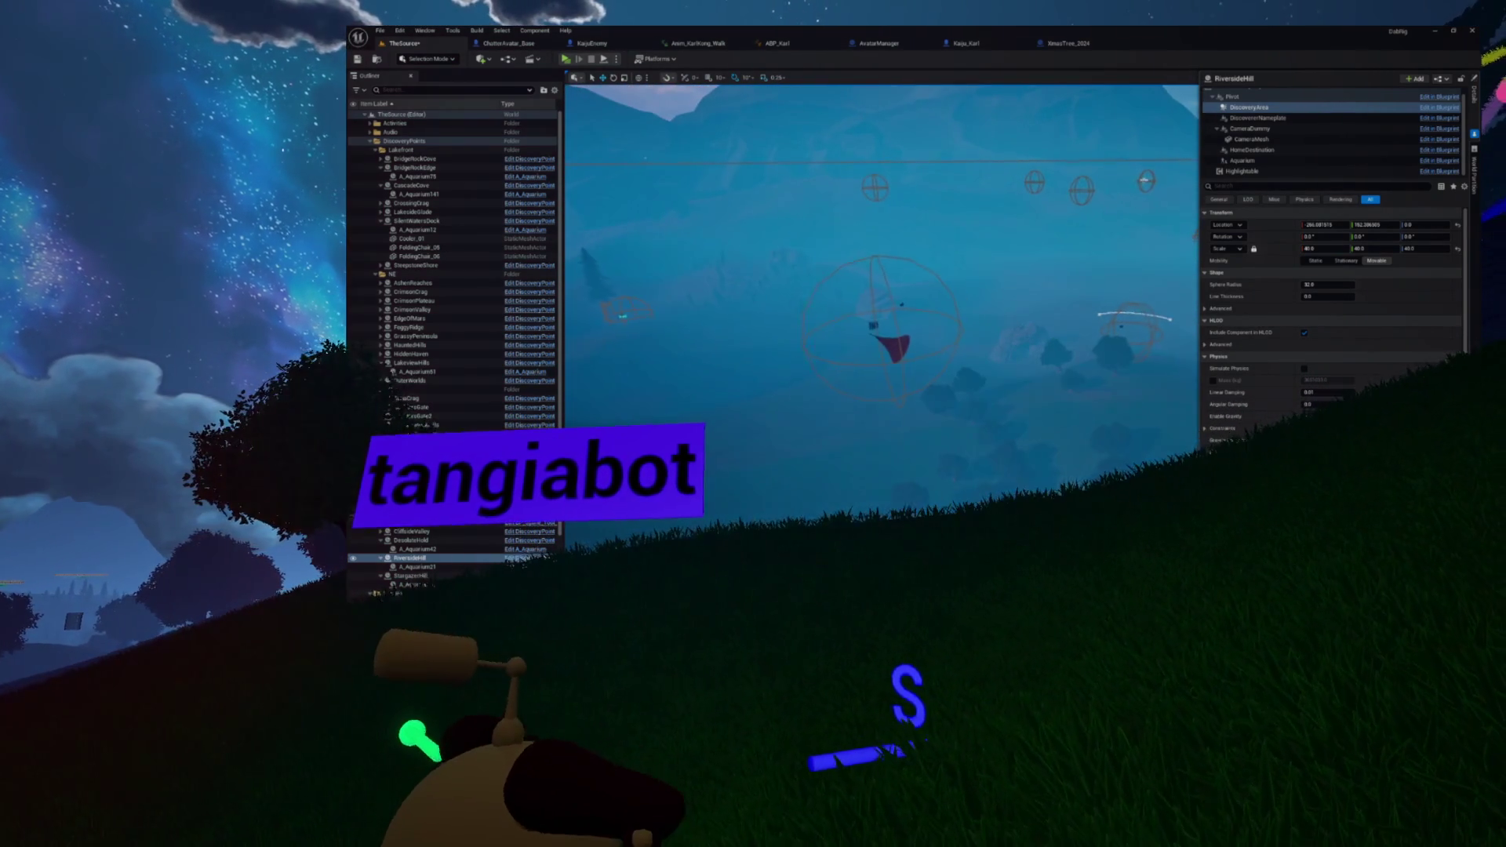
click(879, 338)
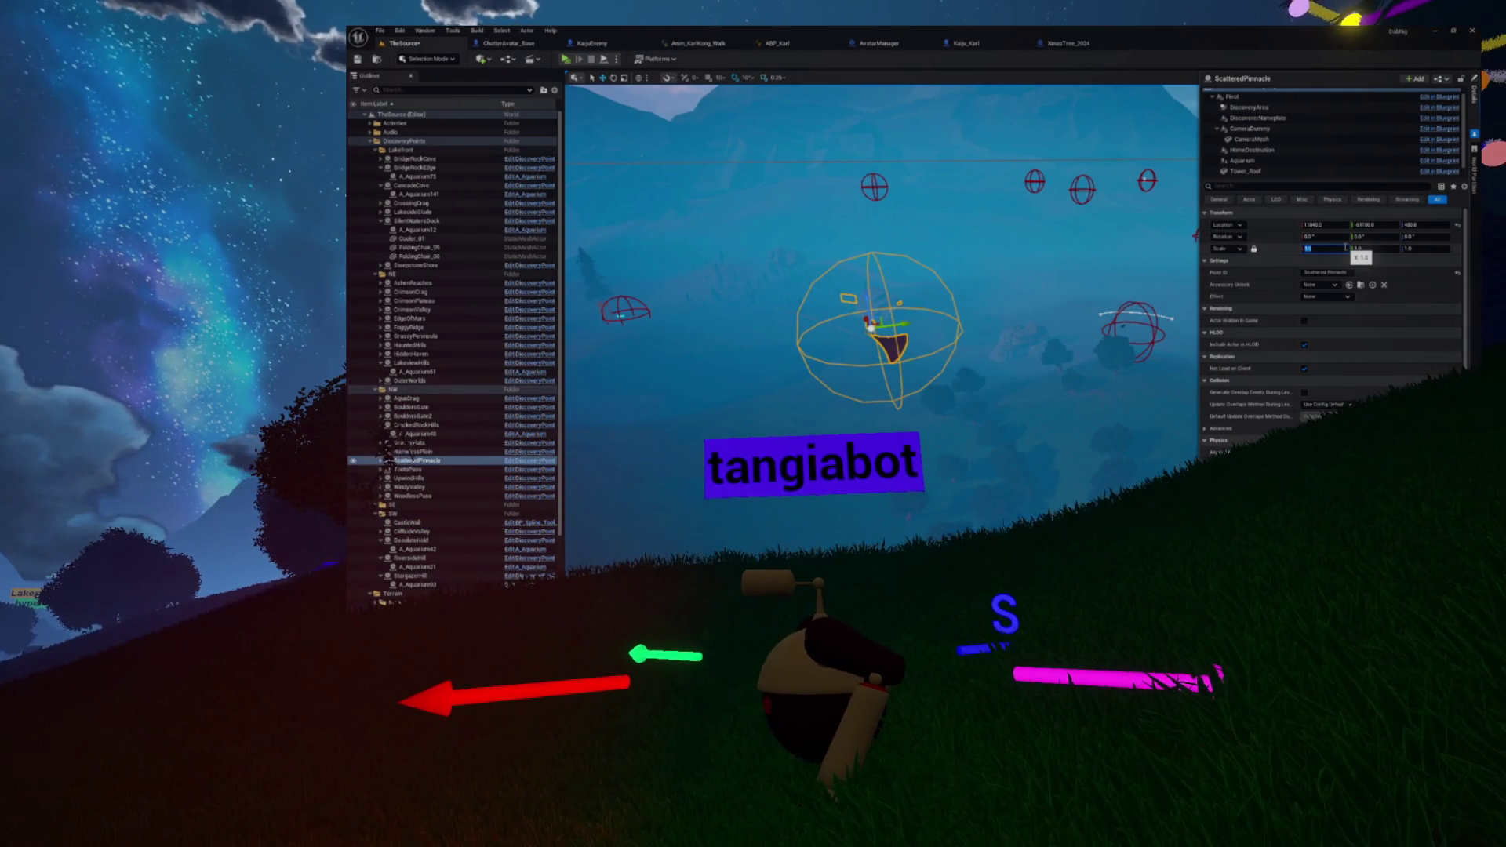
Step: Frame ScatteredPinnacle and give its DiscoveryArea trigger sphere a uniform scale of 40
double_click(353, 461)
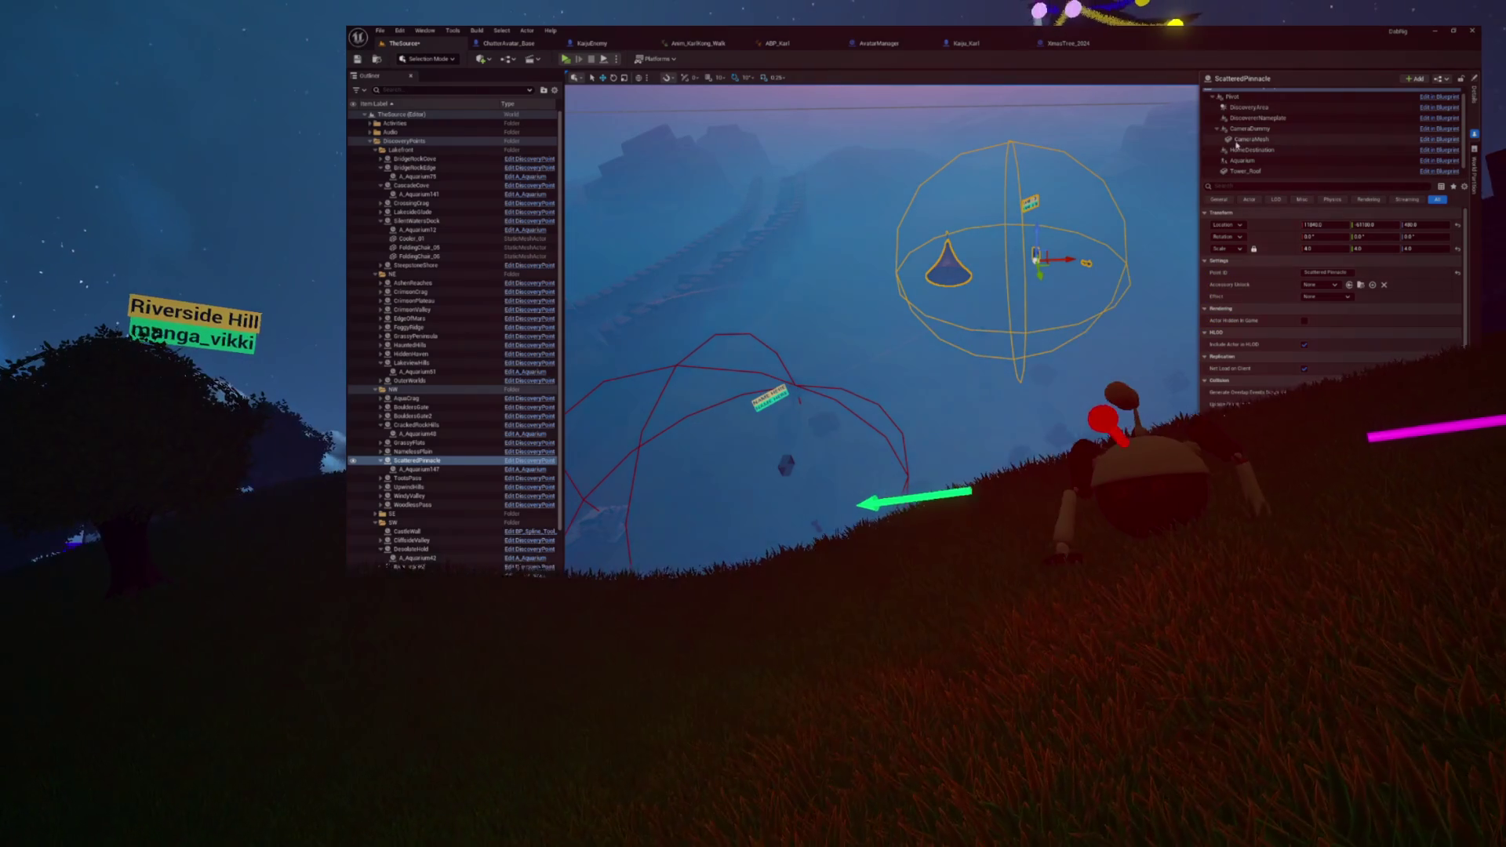
click(1247, 108)
click(1324, 249)
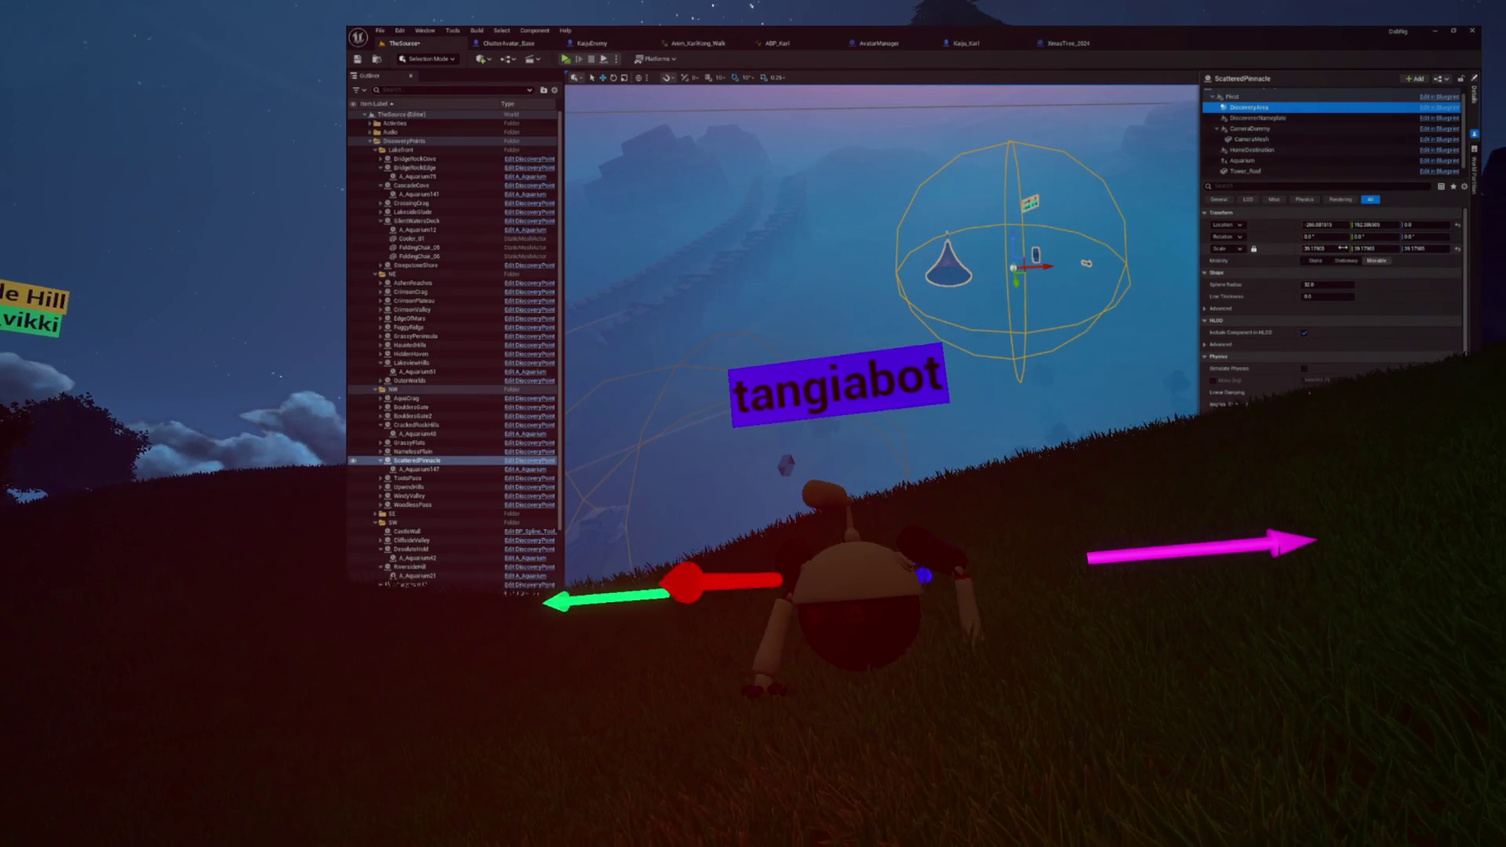
text(40)
key(Return)
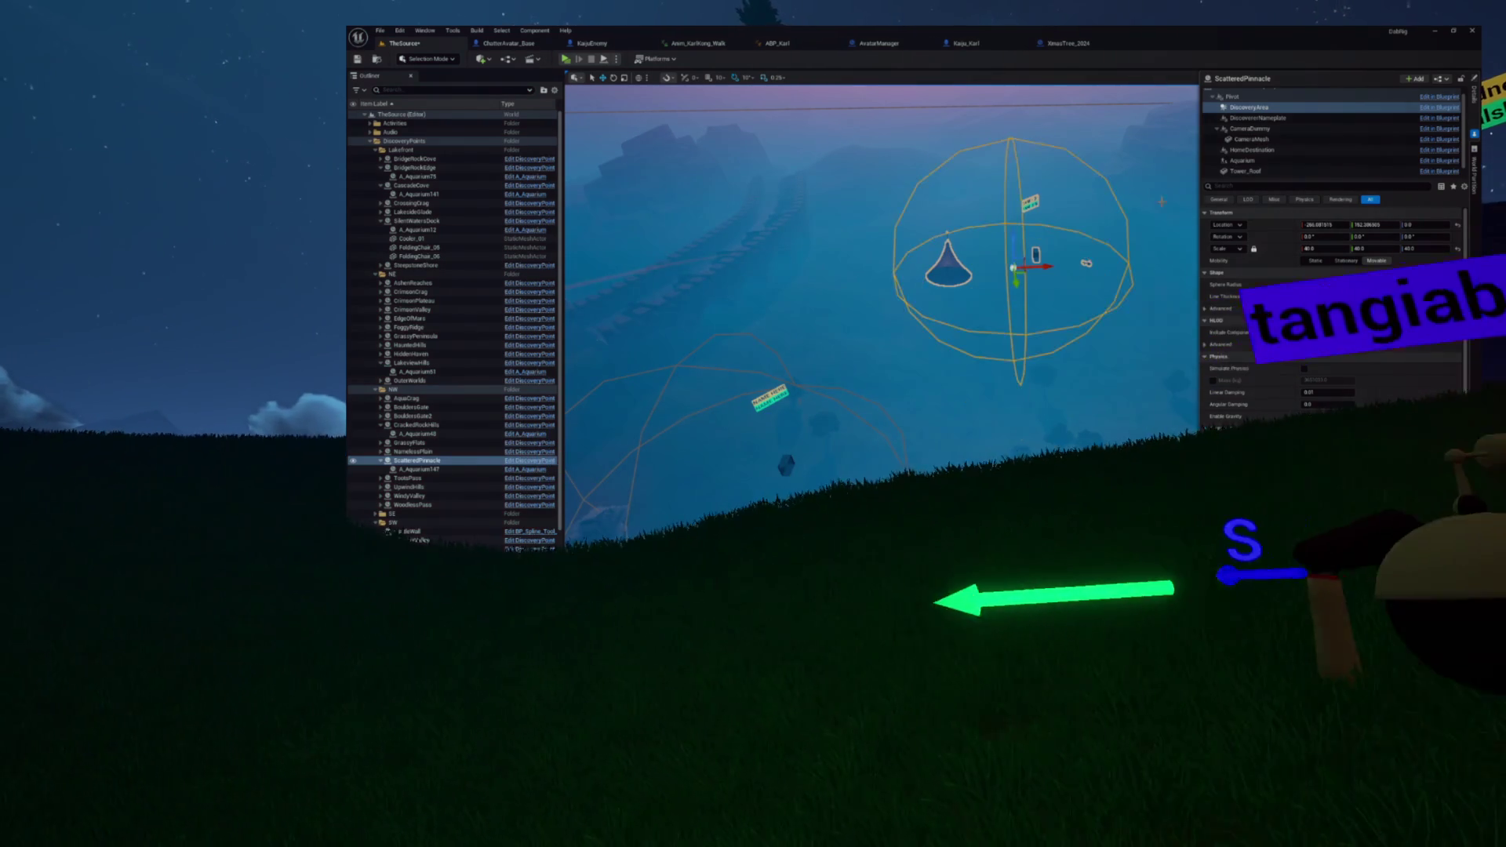
Step: Return to the ScatteredPinnacle actor, frame it, and reselect its DiscoveryArea component
scroll(1253, 162, up, 1)
click(1255, 92)
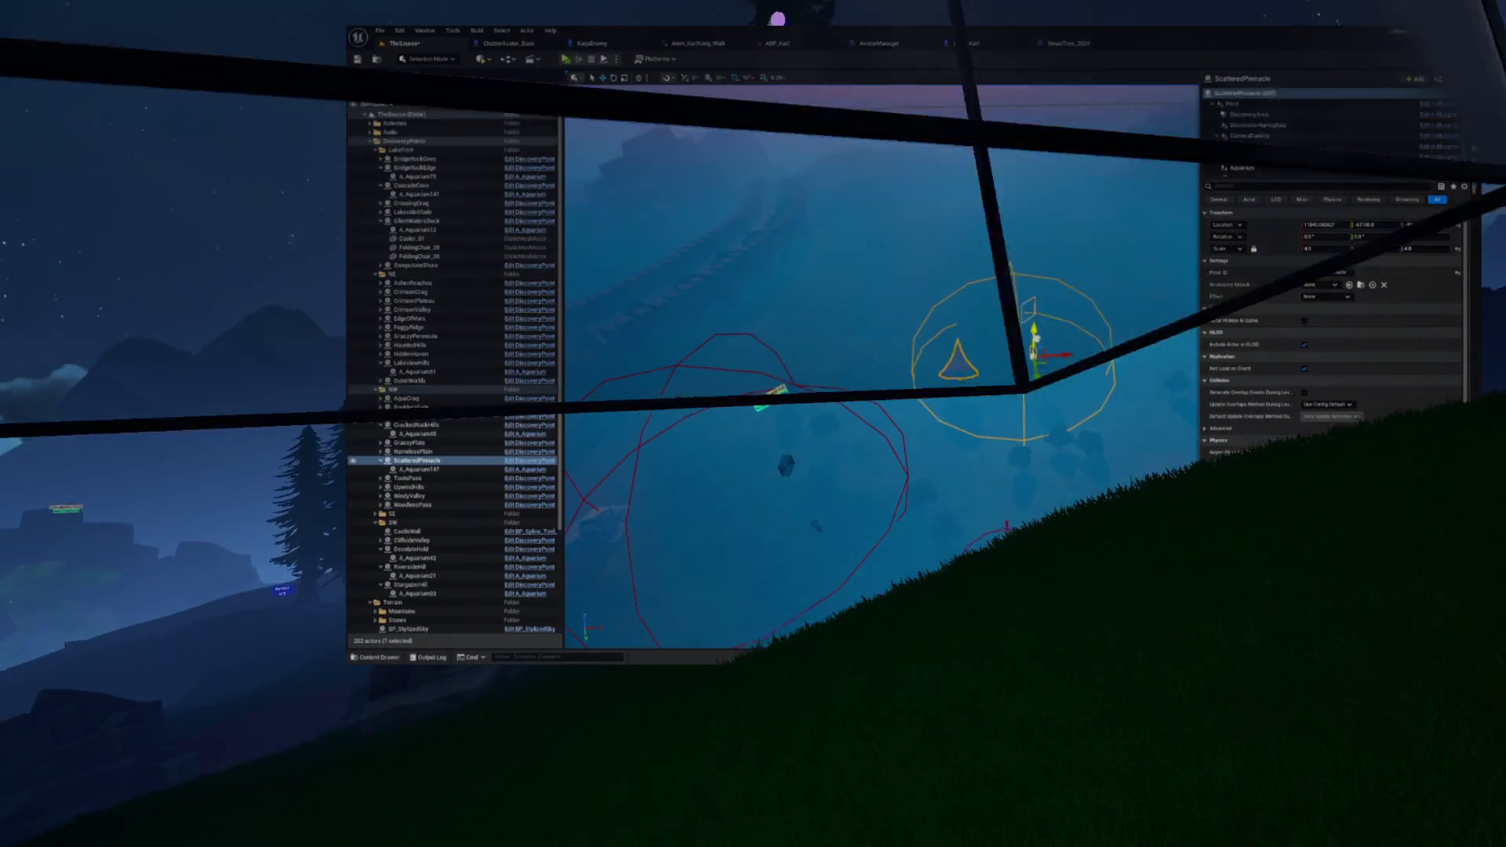
key(f)
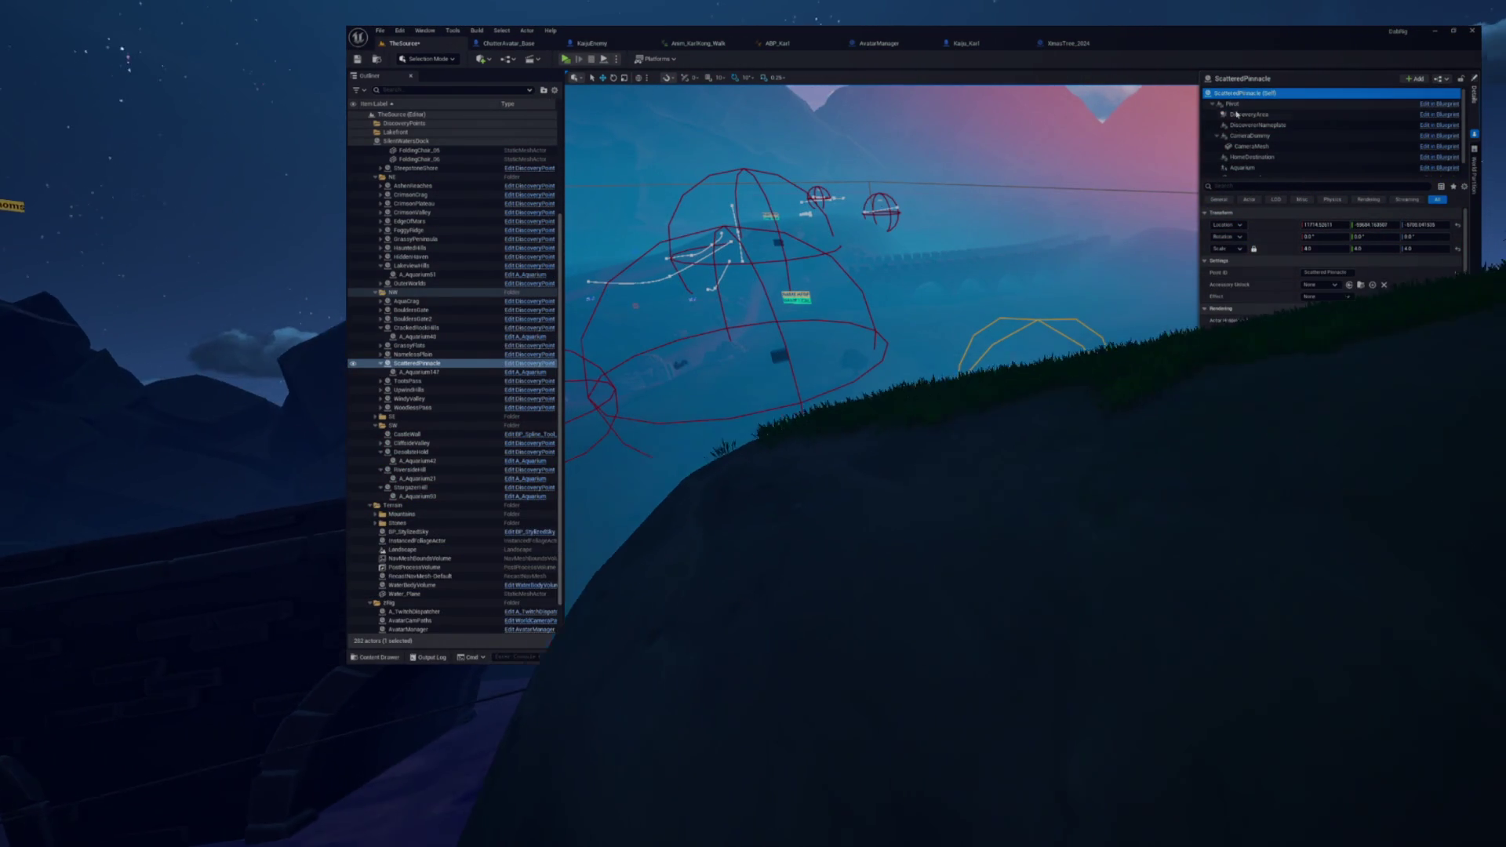
click(1238, 117)
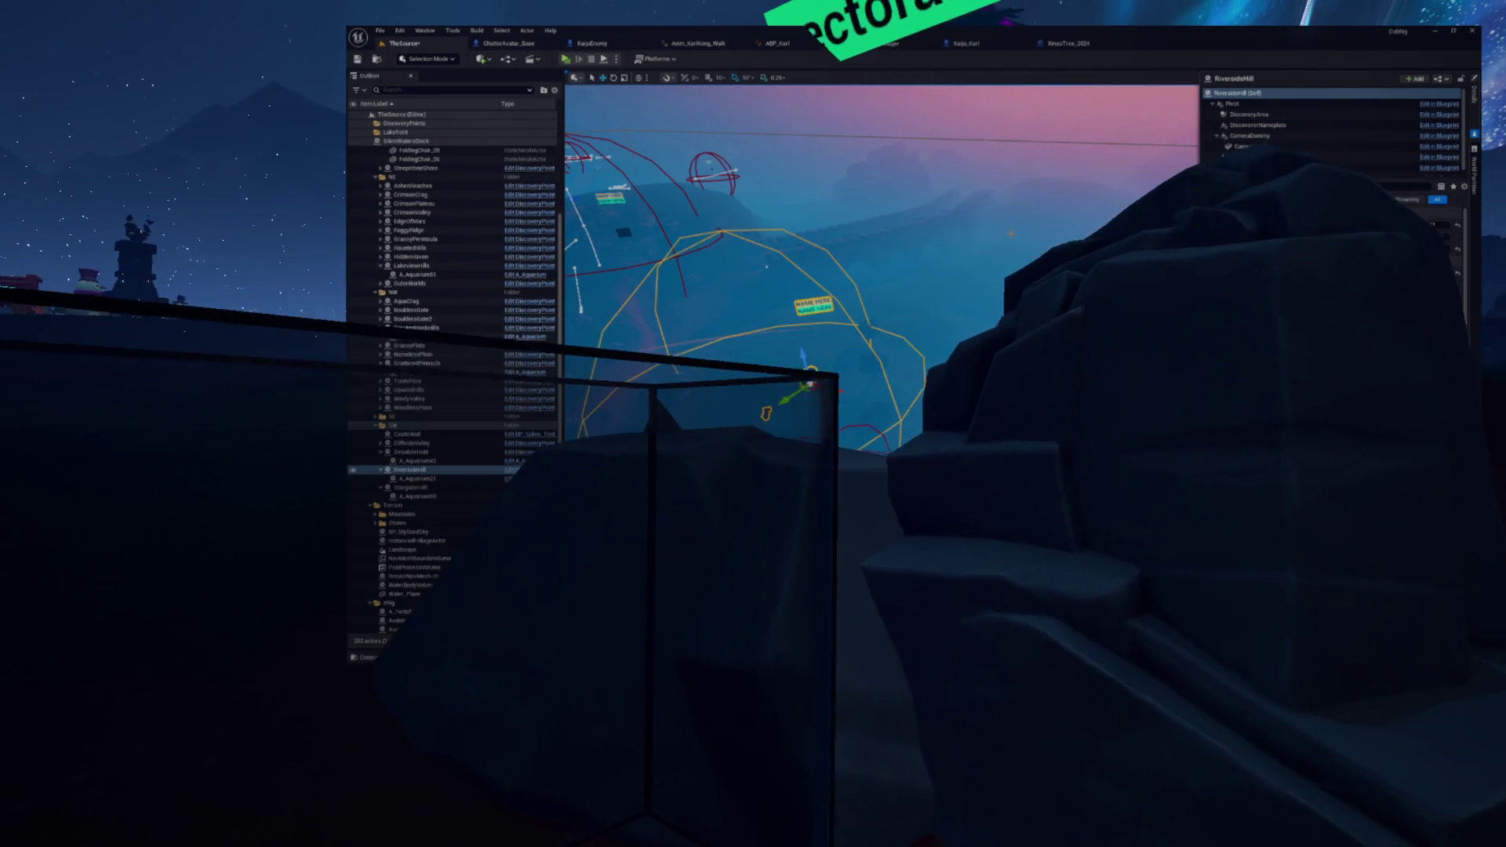
Step: Inspect RiversideHill's DiscoveryArea and Pivot components
click(1247, 114)
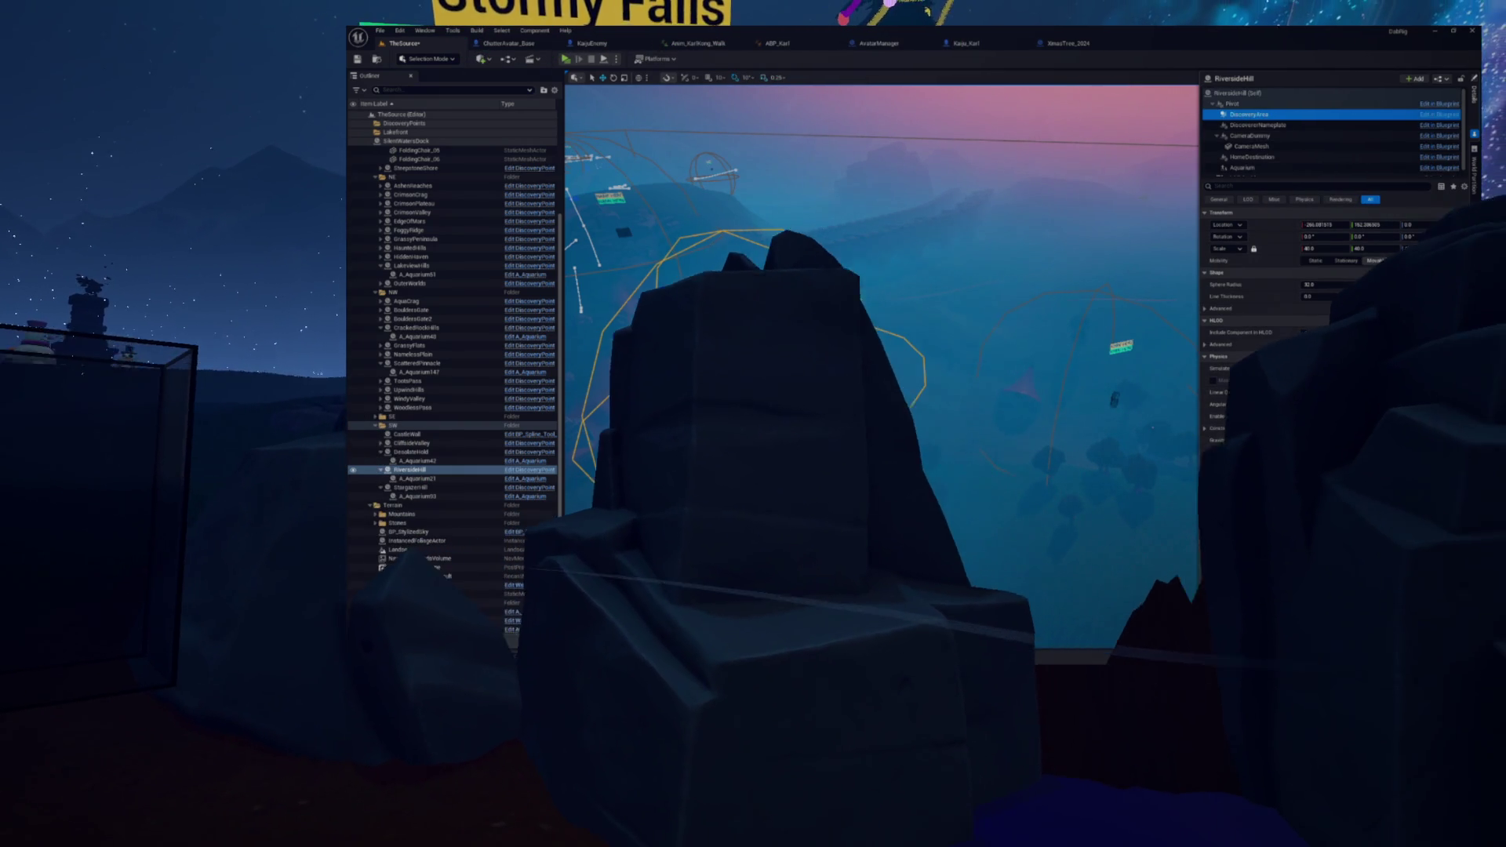
click(1230, 104)
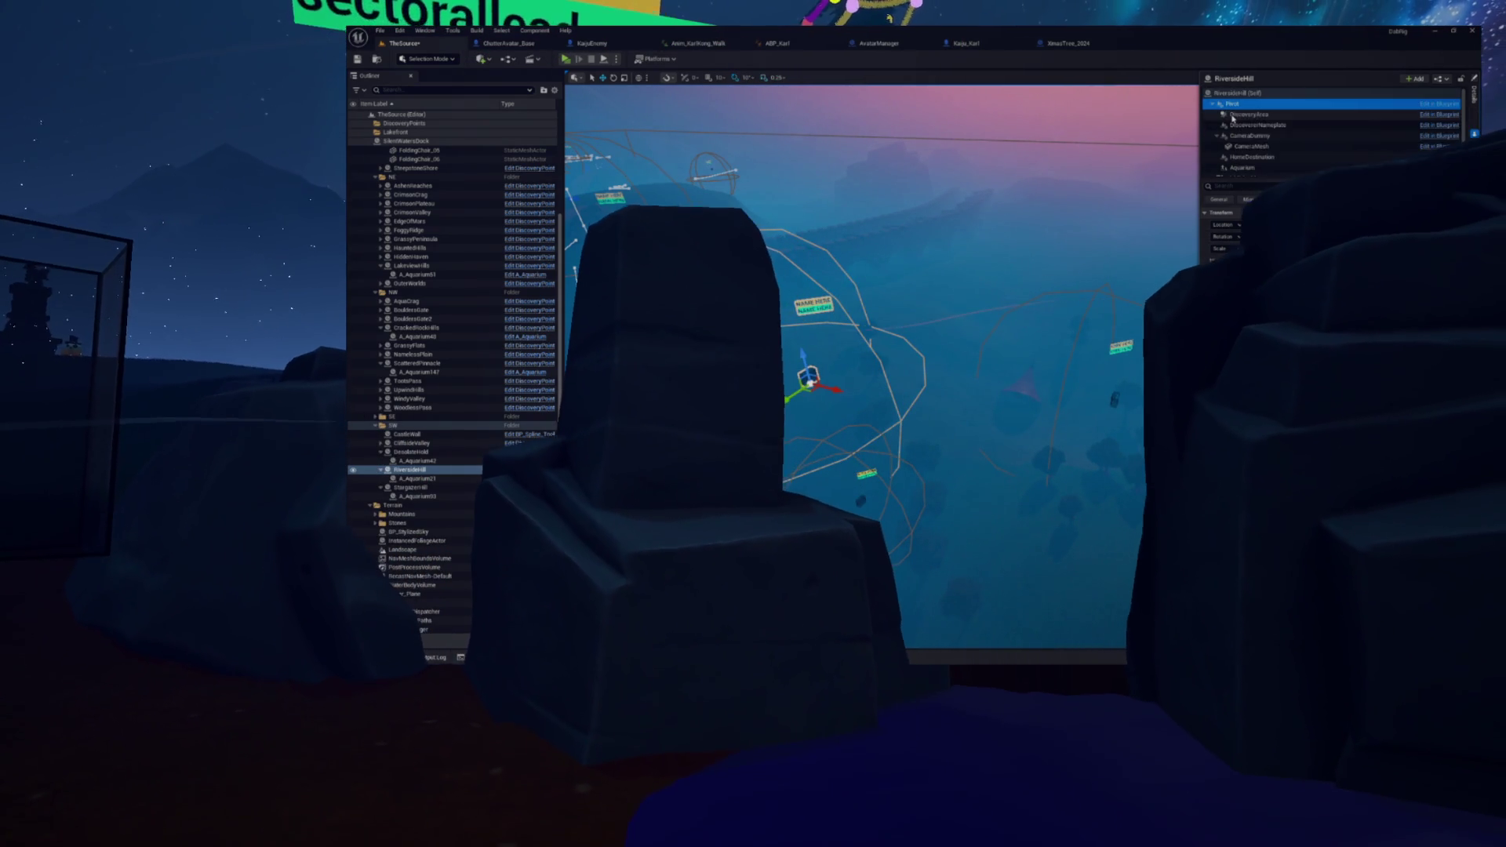
click(1248, 114)
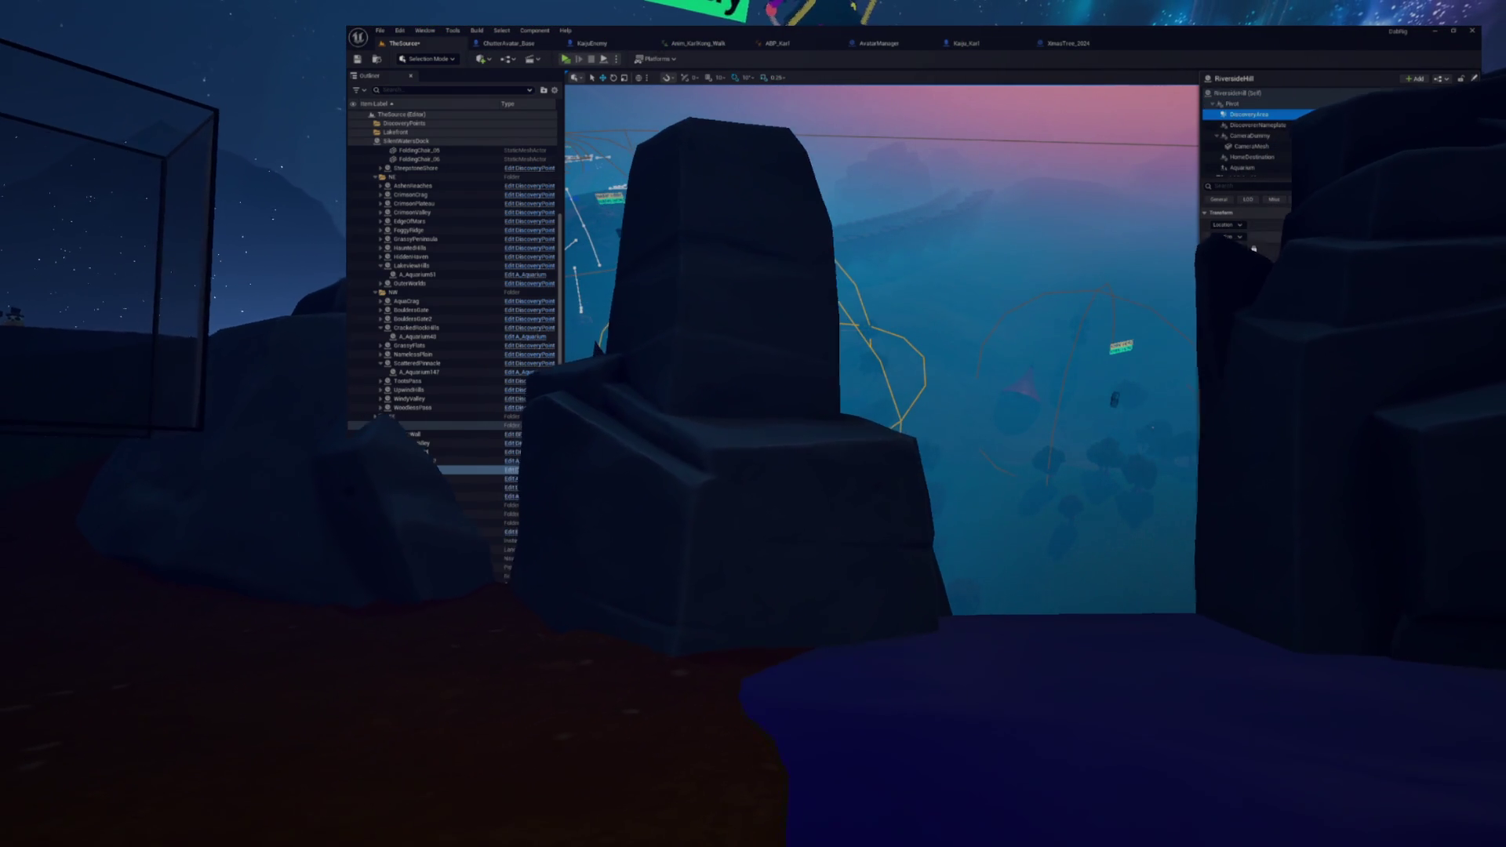
Step: Select ScatteredPinnacle and copy its Location values
click(416, 363)
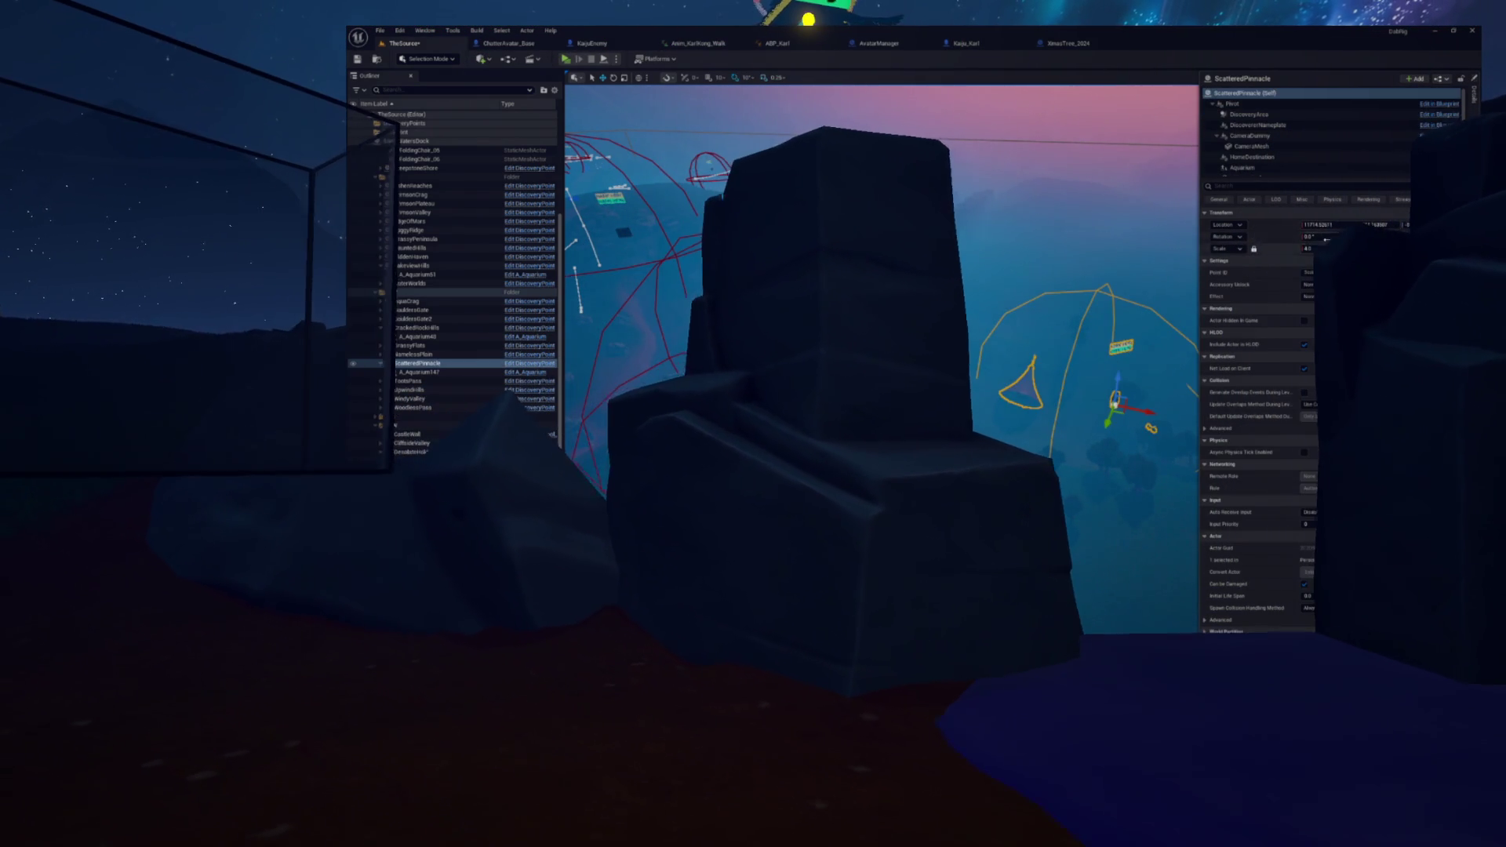
right_click(1273, 230)
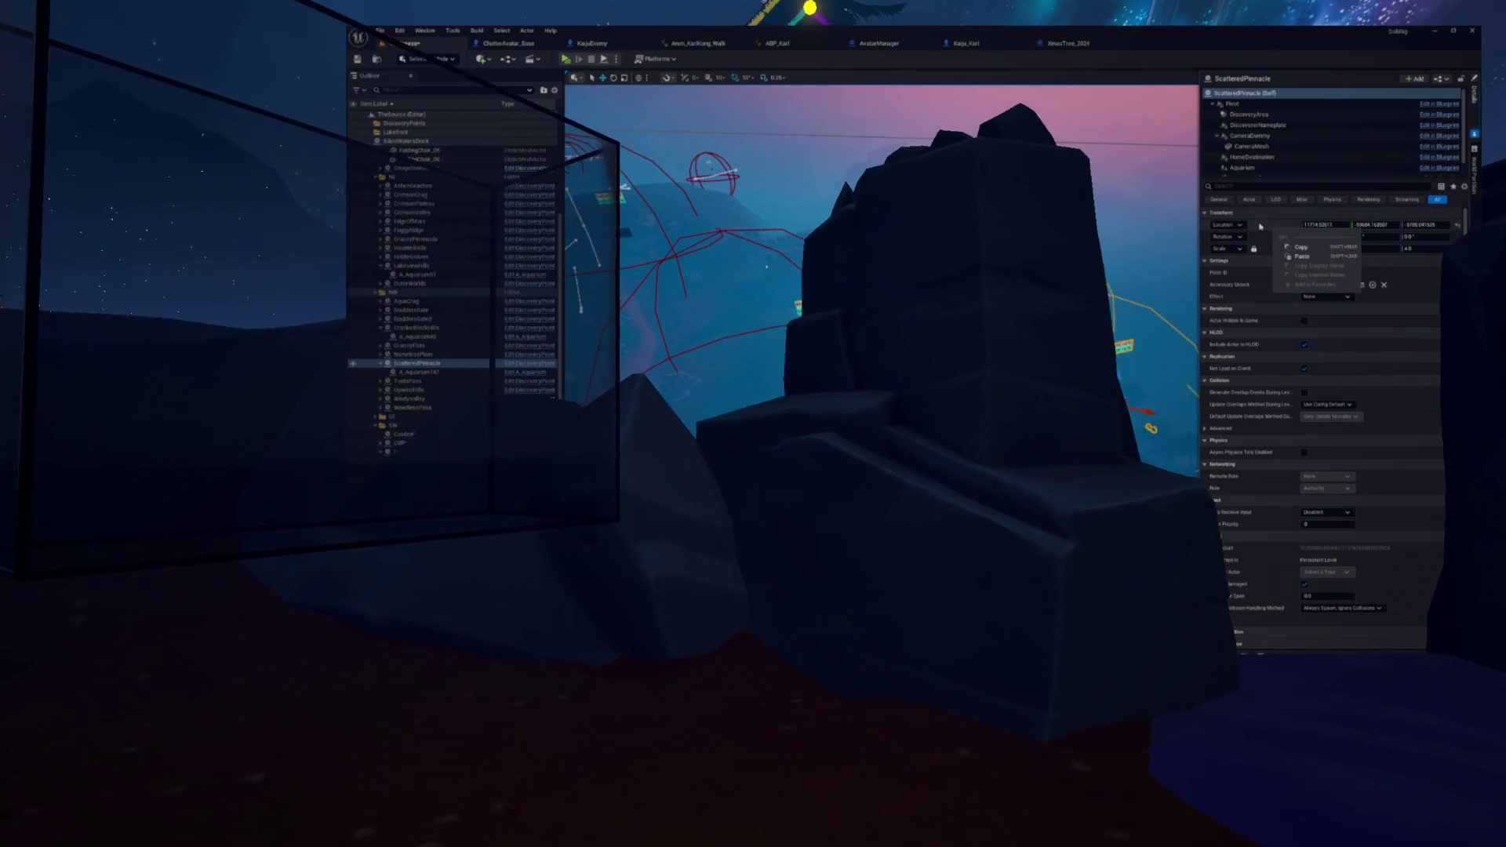
click(1343, 246)
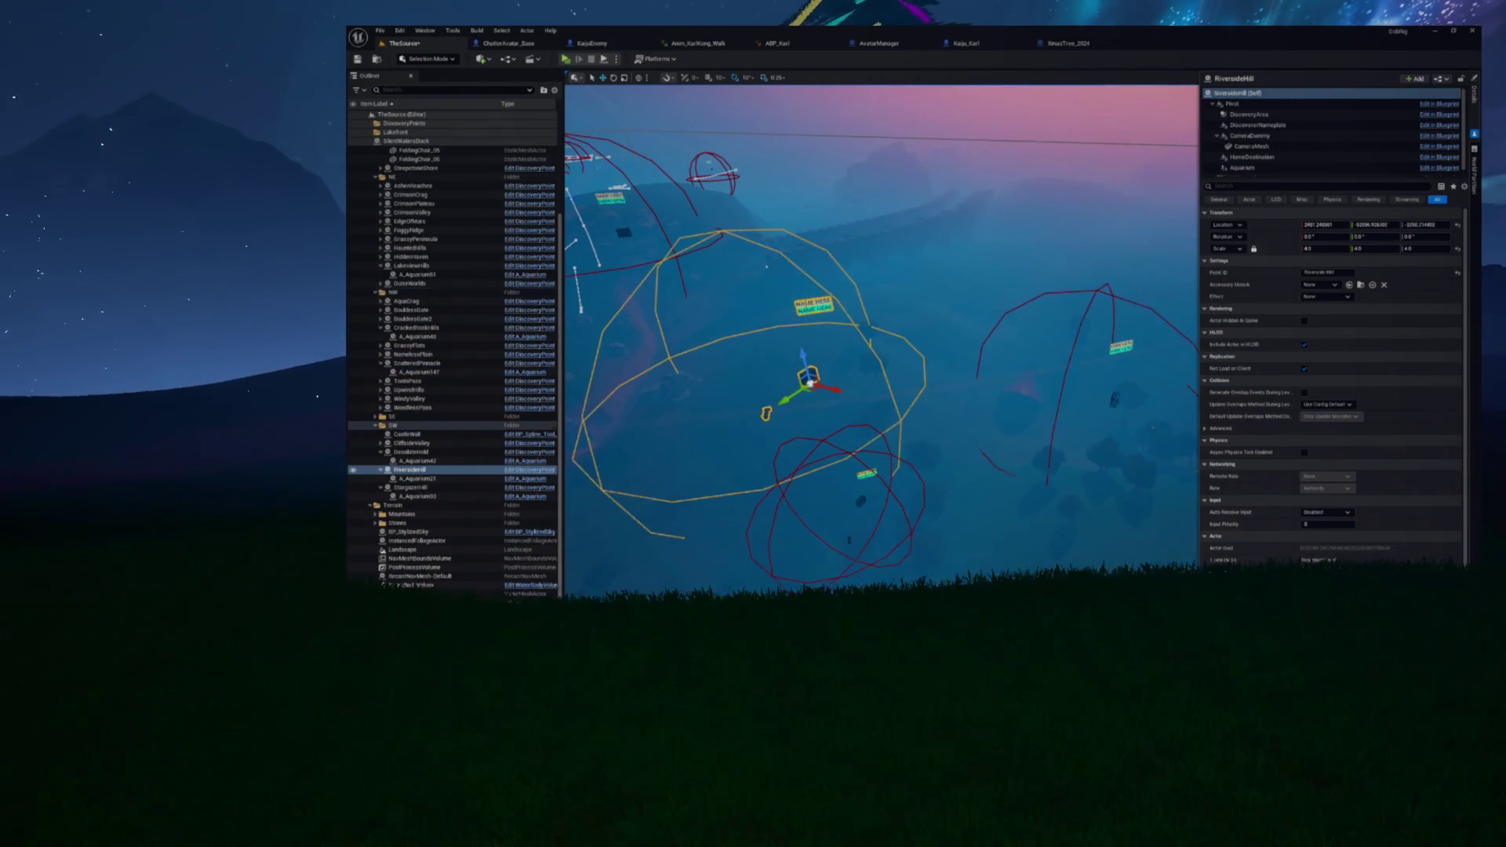
Step: Paste ScatteredPinnacle's location onto RiversideHill, frame it, then select LakesideGlade
click(409, 469)
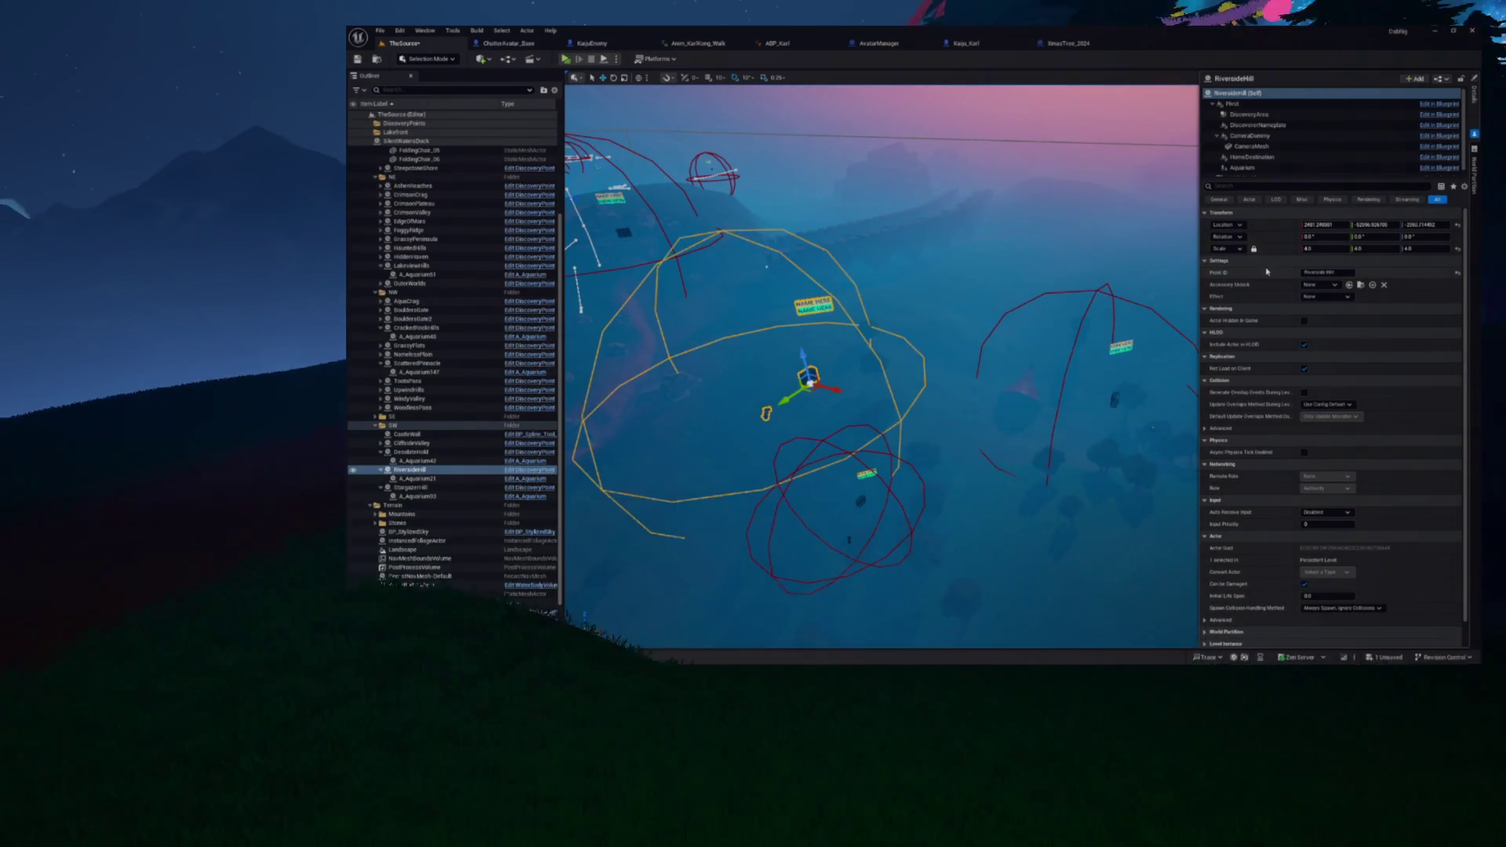
right_click(1282, 243)
click(1304, 254)
key(f)
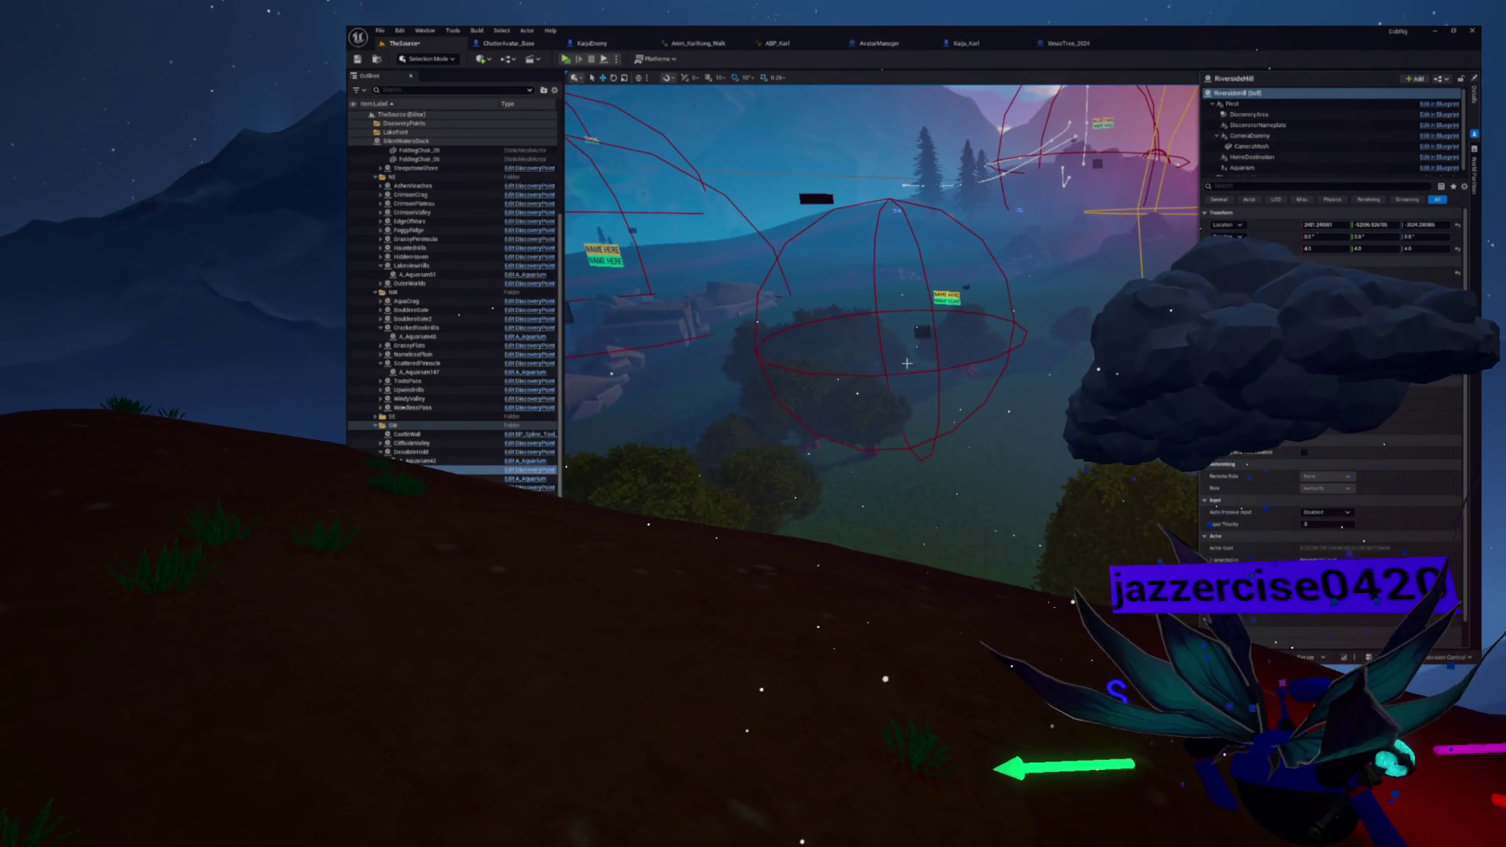
click(928, 337)
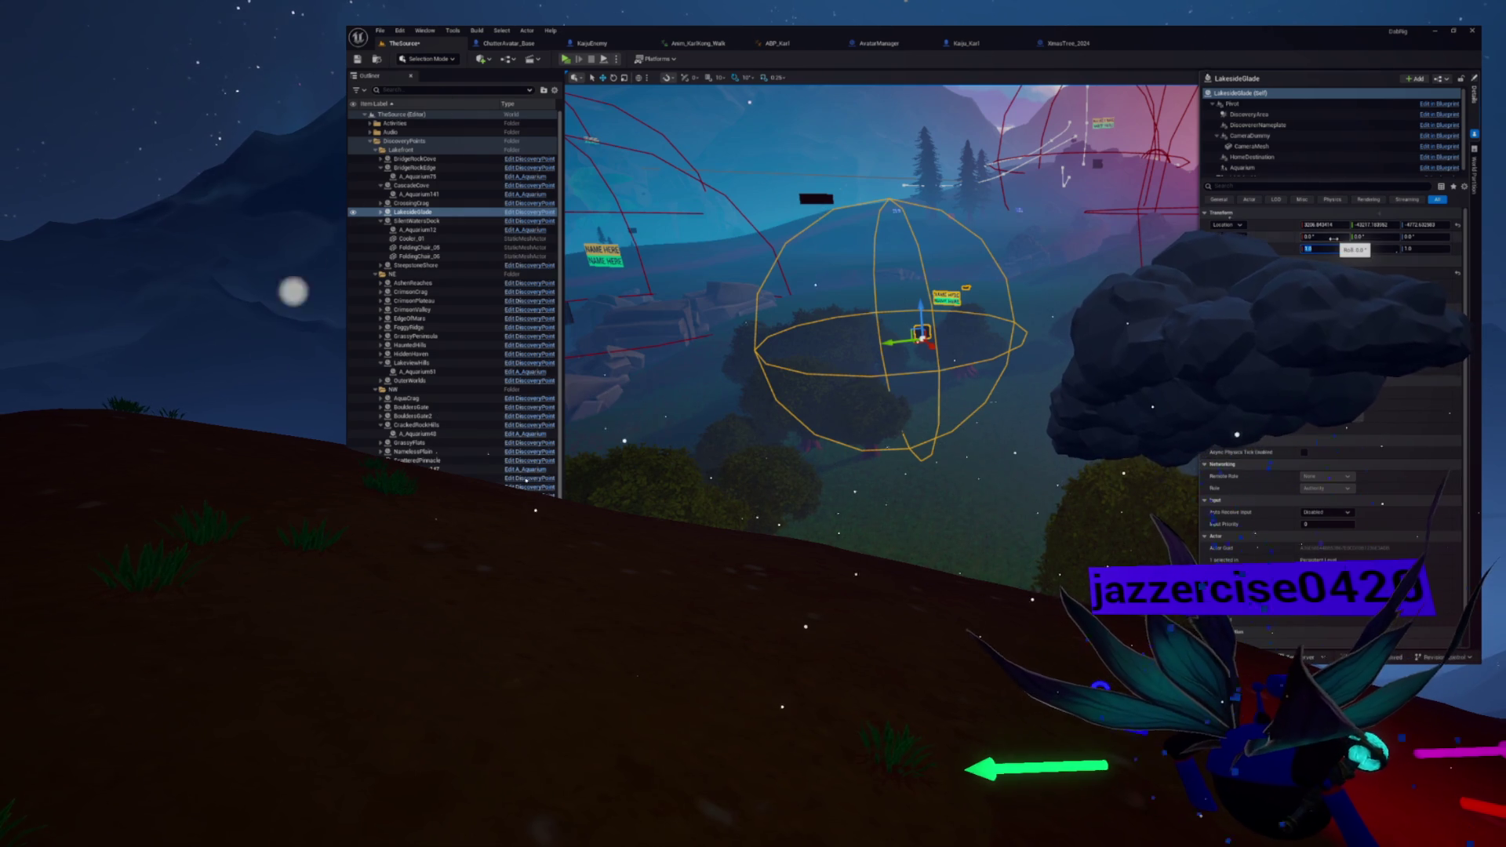
Step: Orbit to look down on LakesideGlade, select the actor, then pick the foliage in the viewport
mouse_move(882, 314)
mouse_down()
mouse_move(883, 471)
mouse_move(882, 408)
mouse_up()
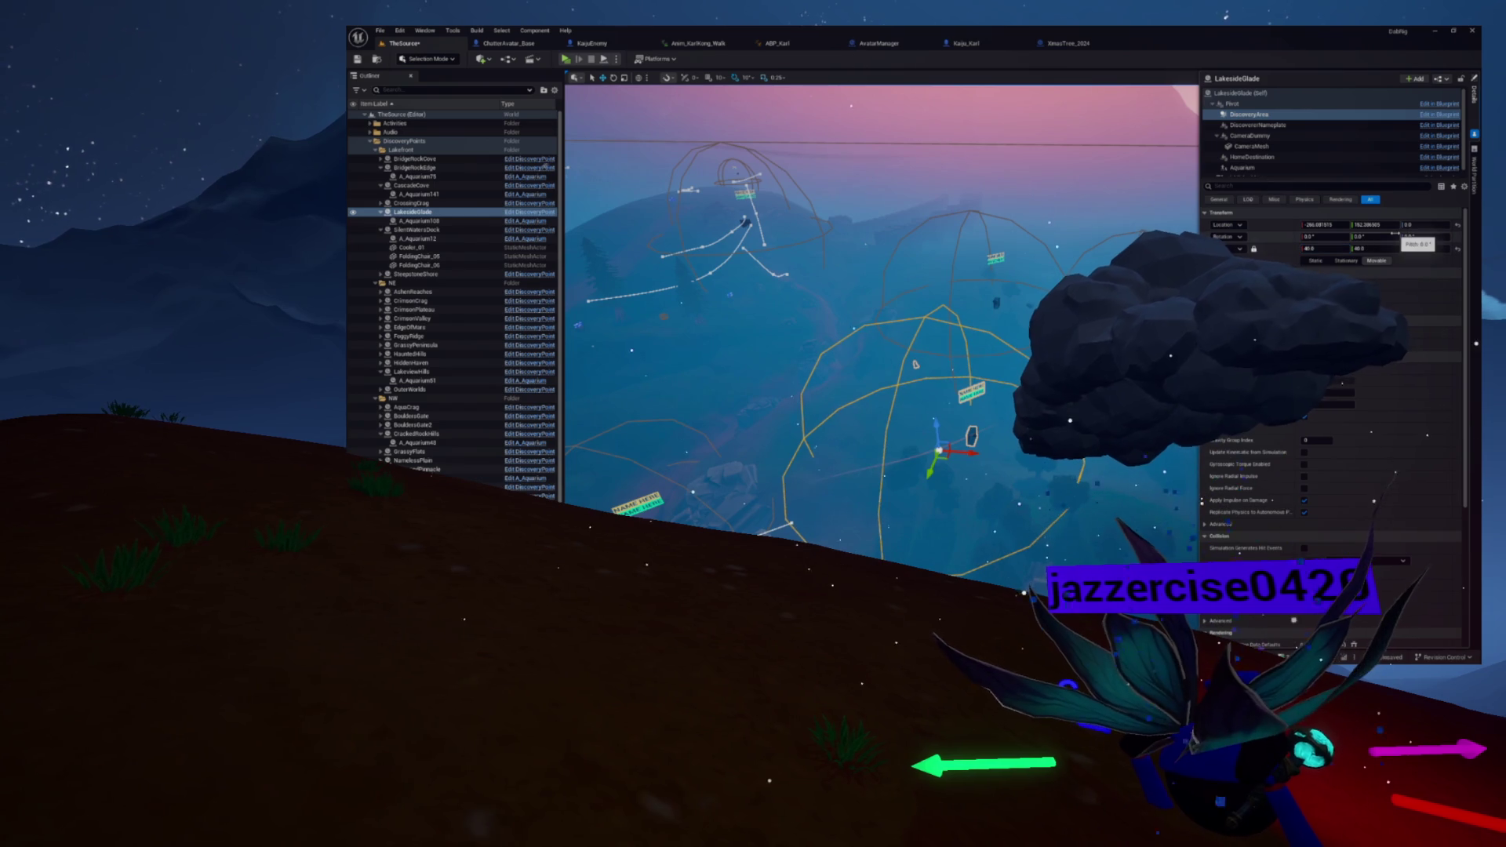
drag(580, 259, 580, 330)
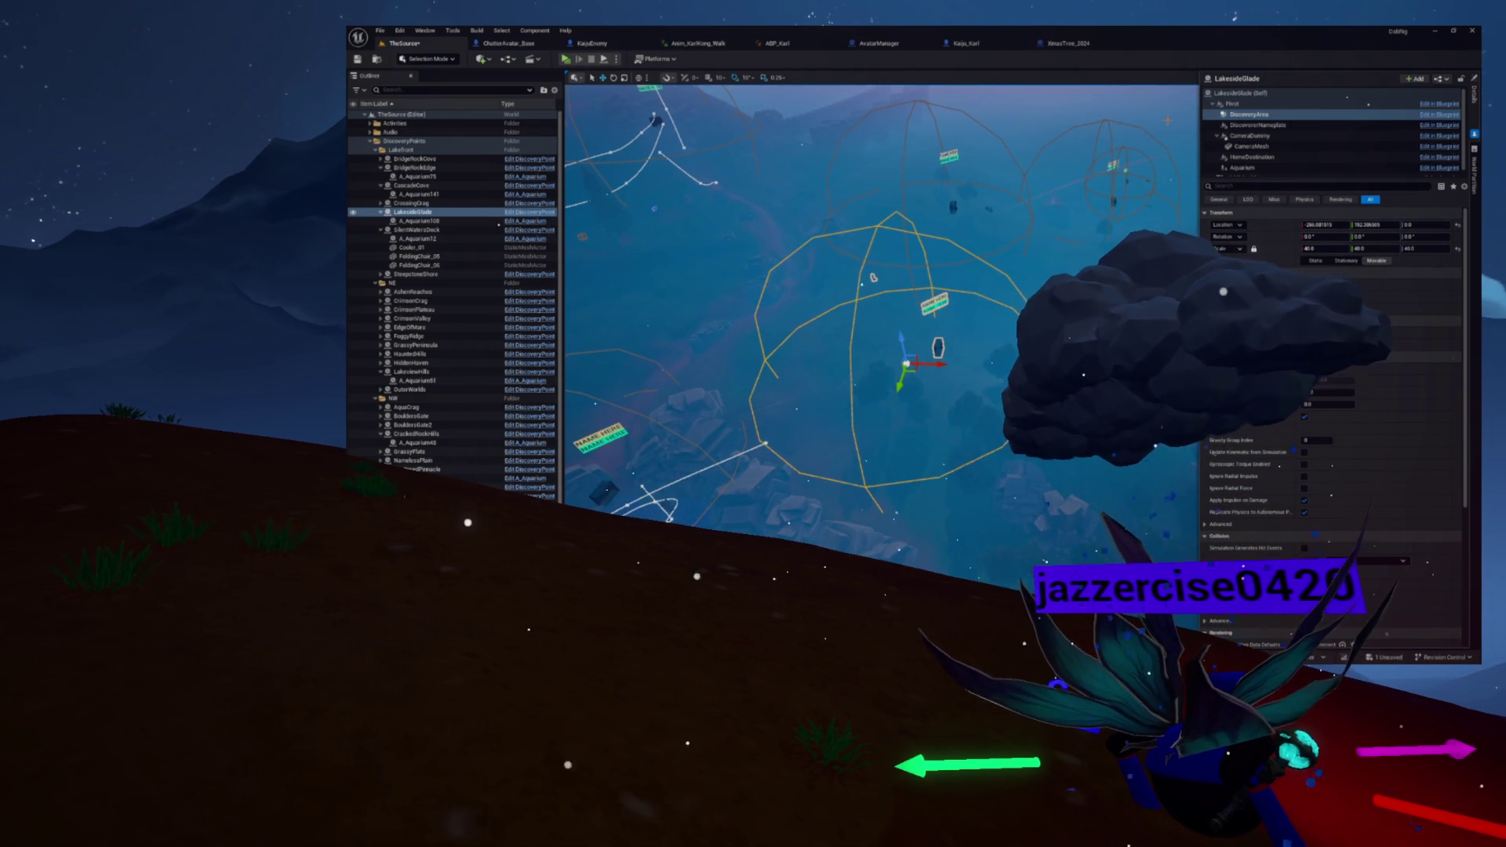
mouse_move(882, 314)
mouse_down()
mouse_move(882, 345)
mouse_move(883, 313)
mouse_move(843, 321)
mouse_up()
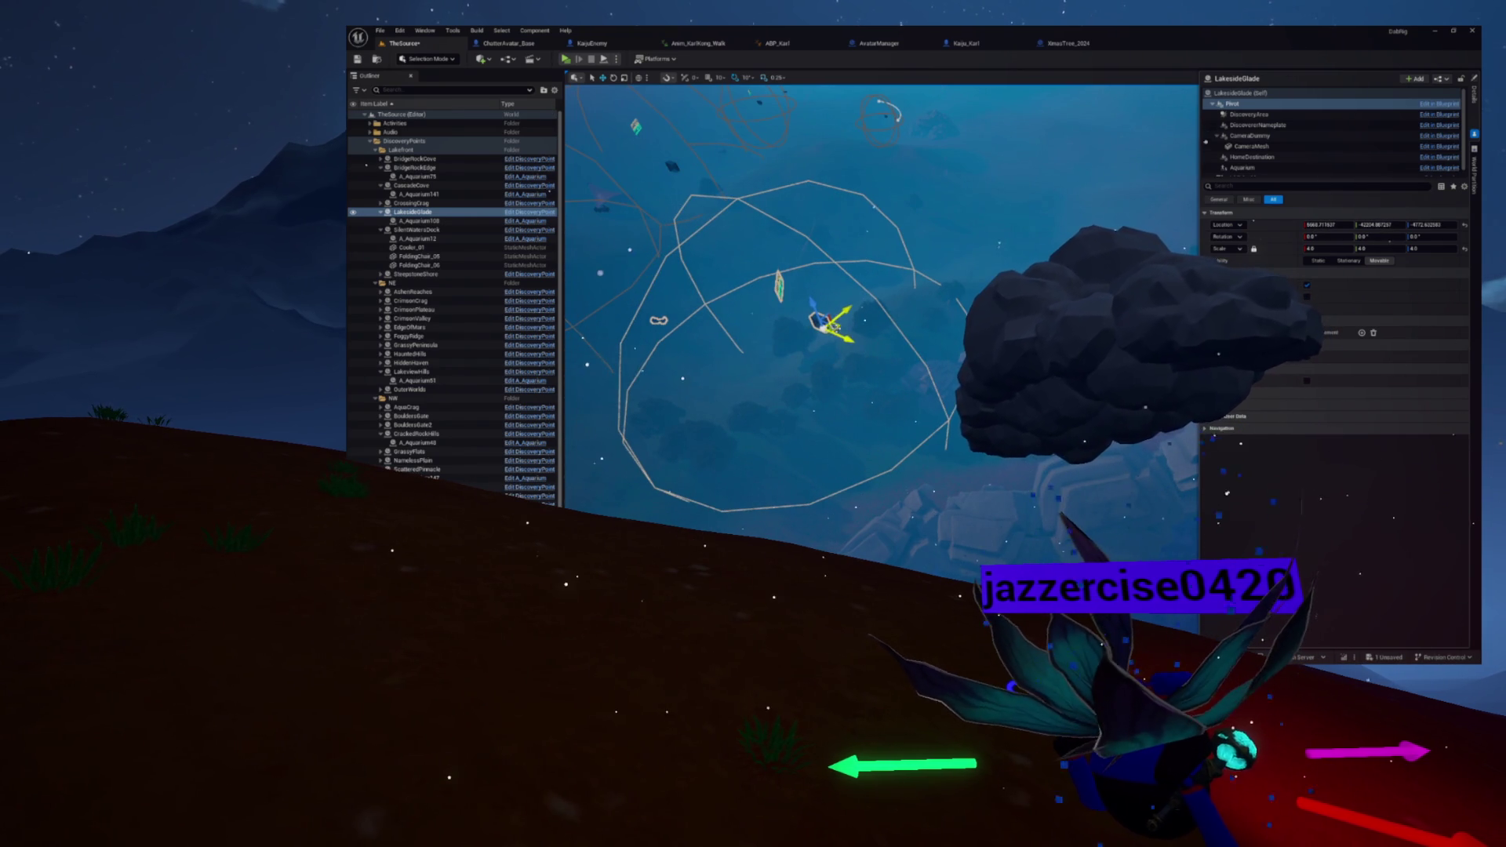
click(1244, 93)
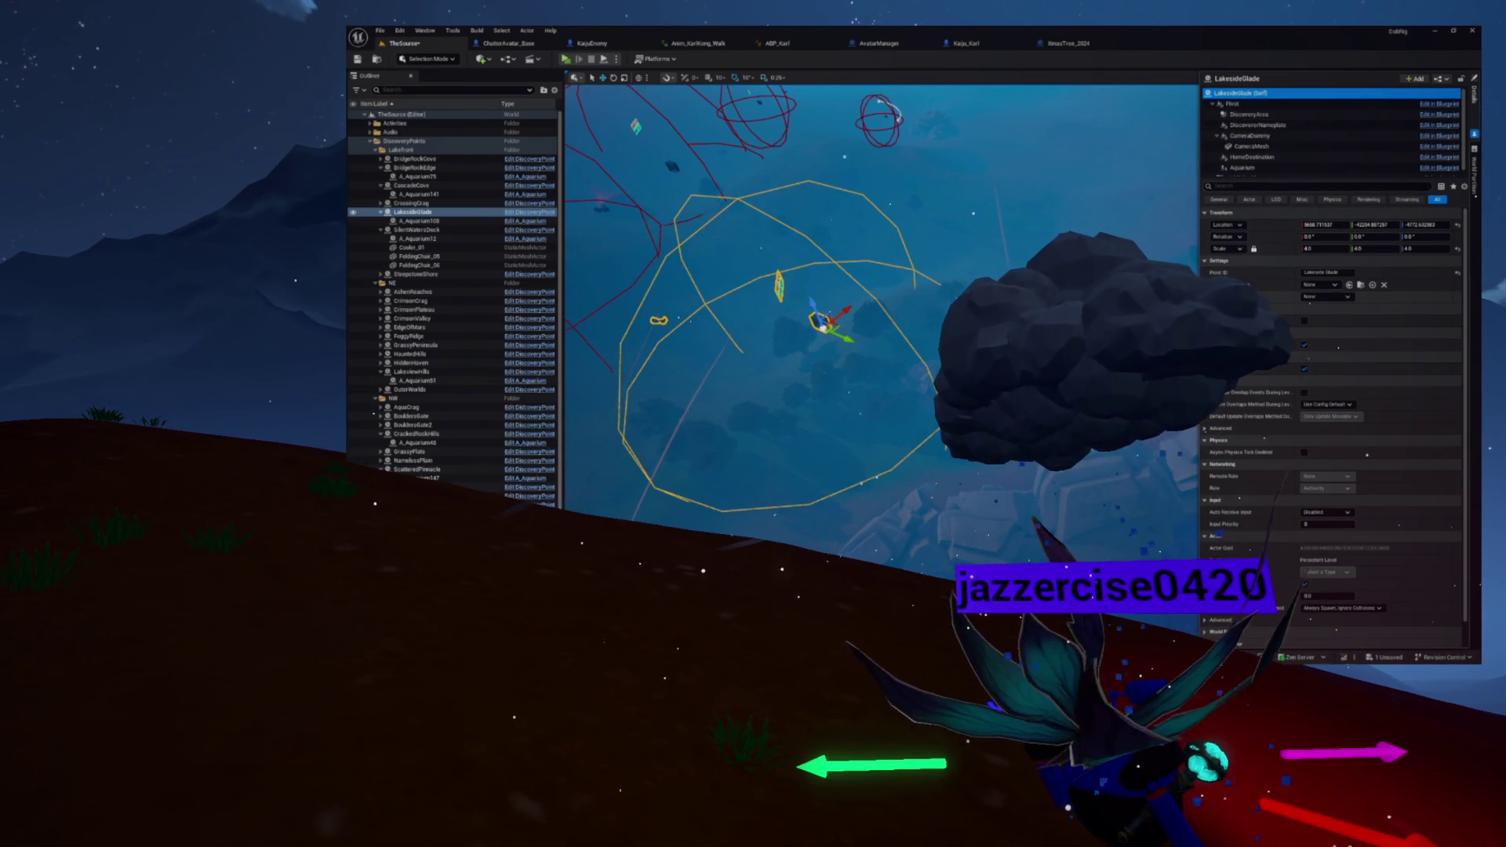
drag(863, 314, 832, 318)
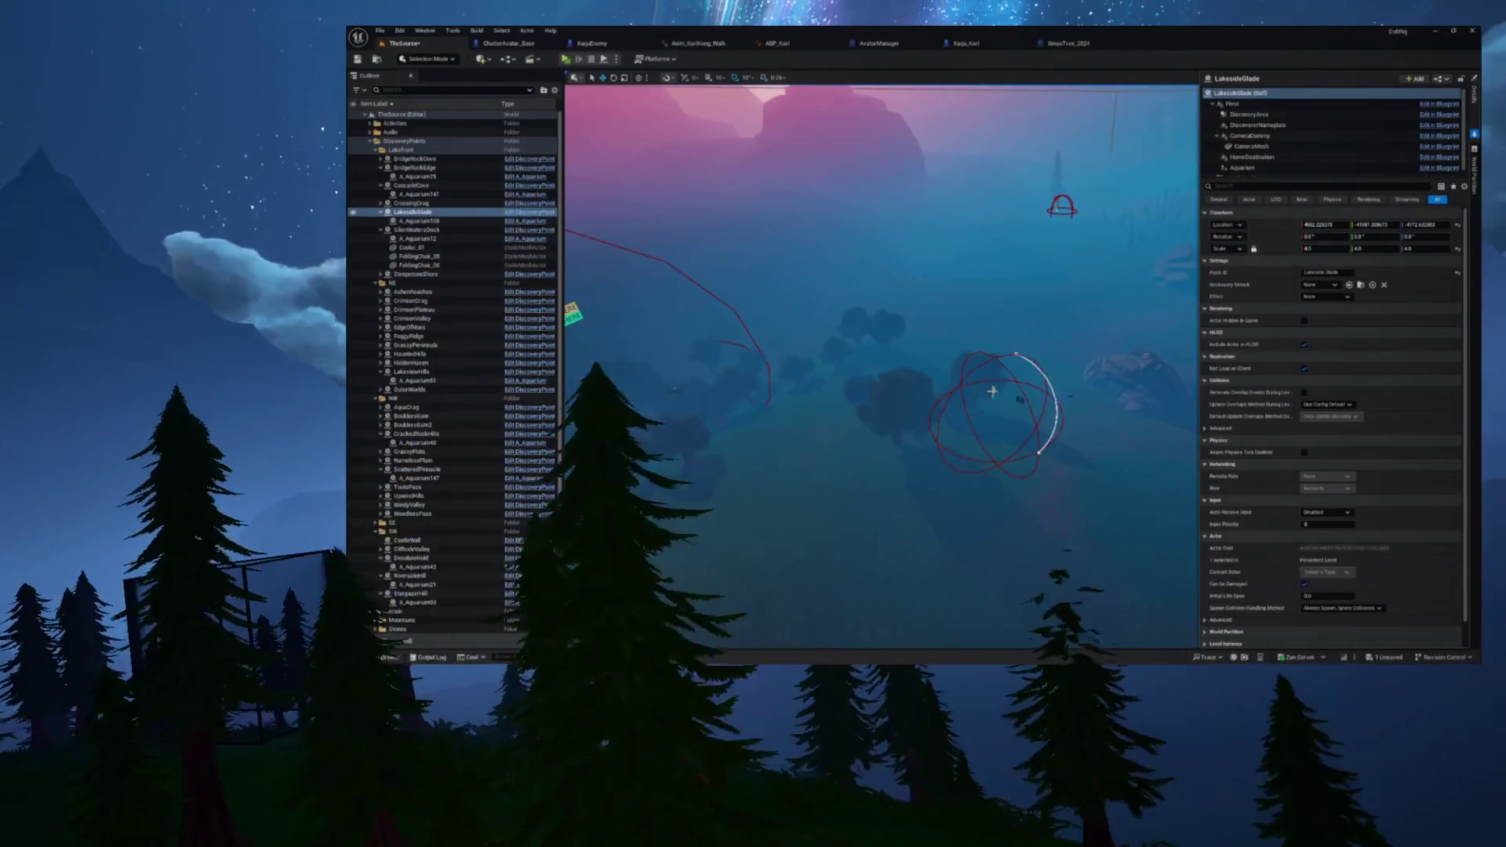
click(992, 390)
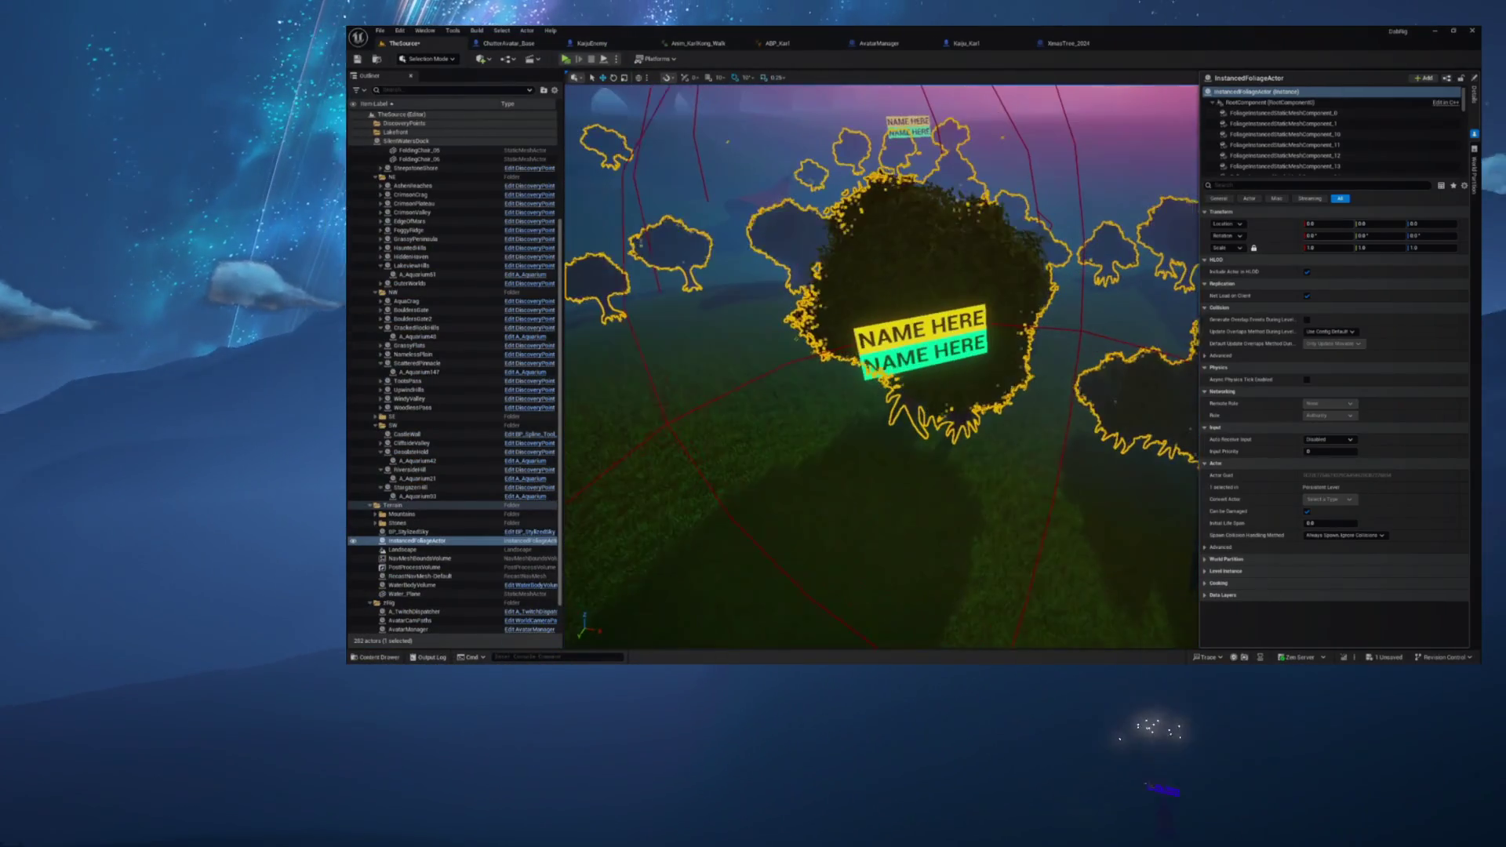
Step: Select and frame WoodlessPass, then move it sideways to a new spot
click(963, 343)
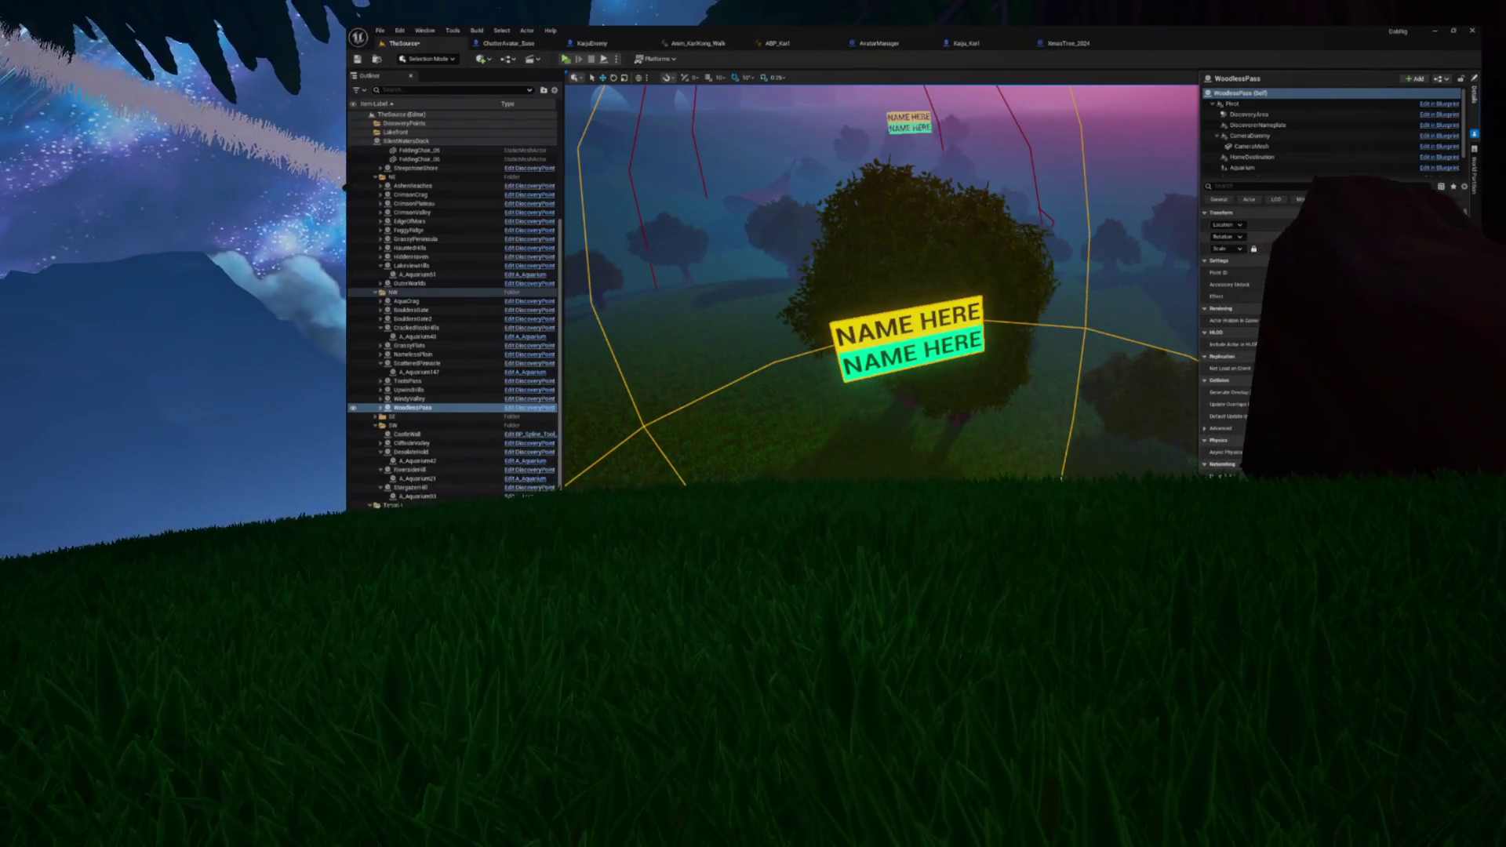
key(Return)
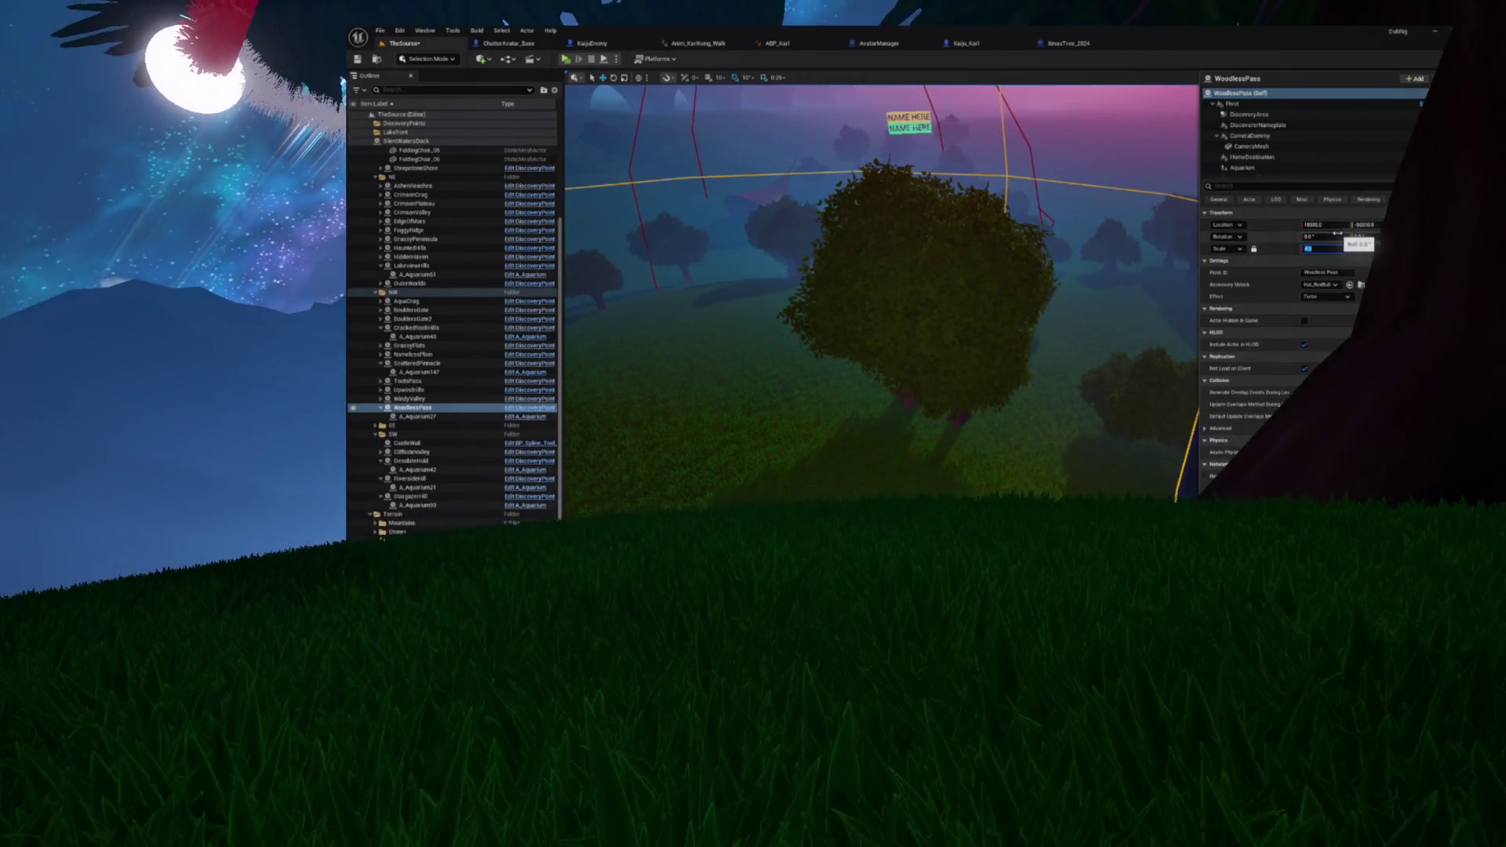
key(f)
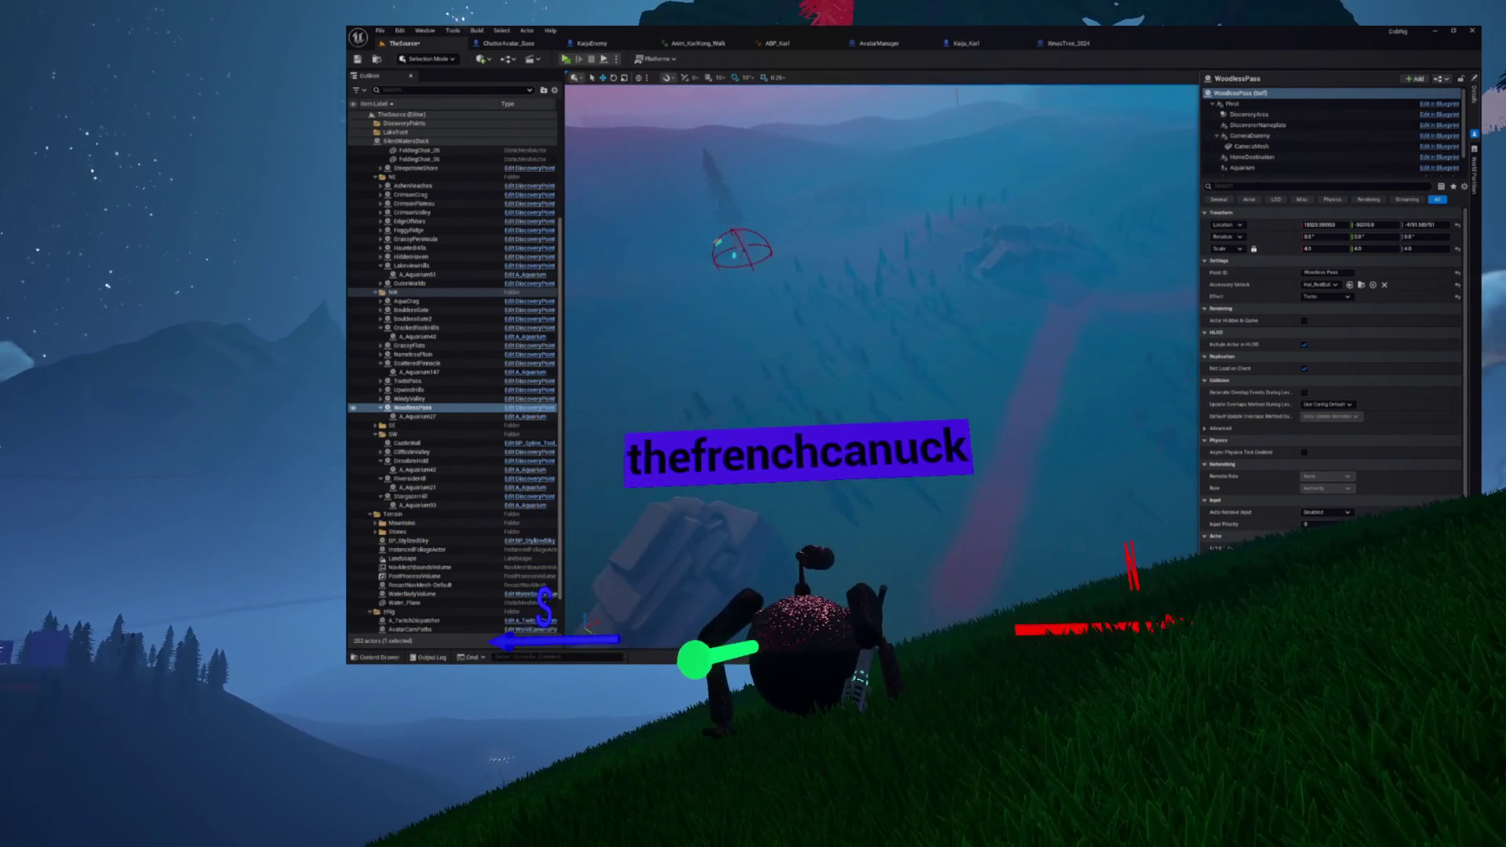
key(f)
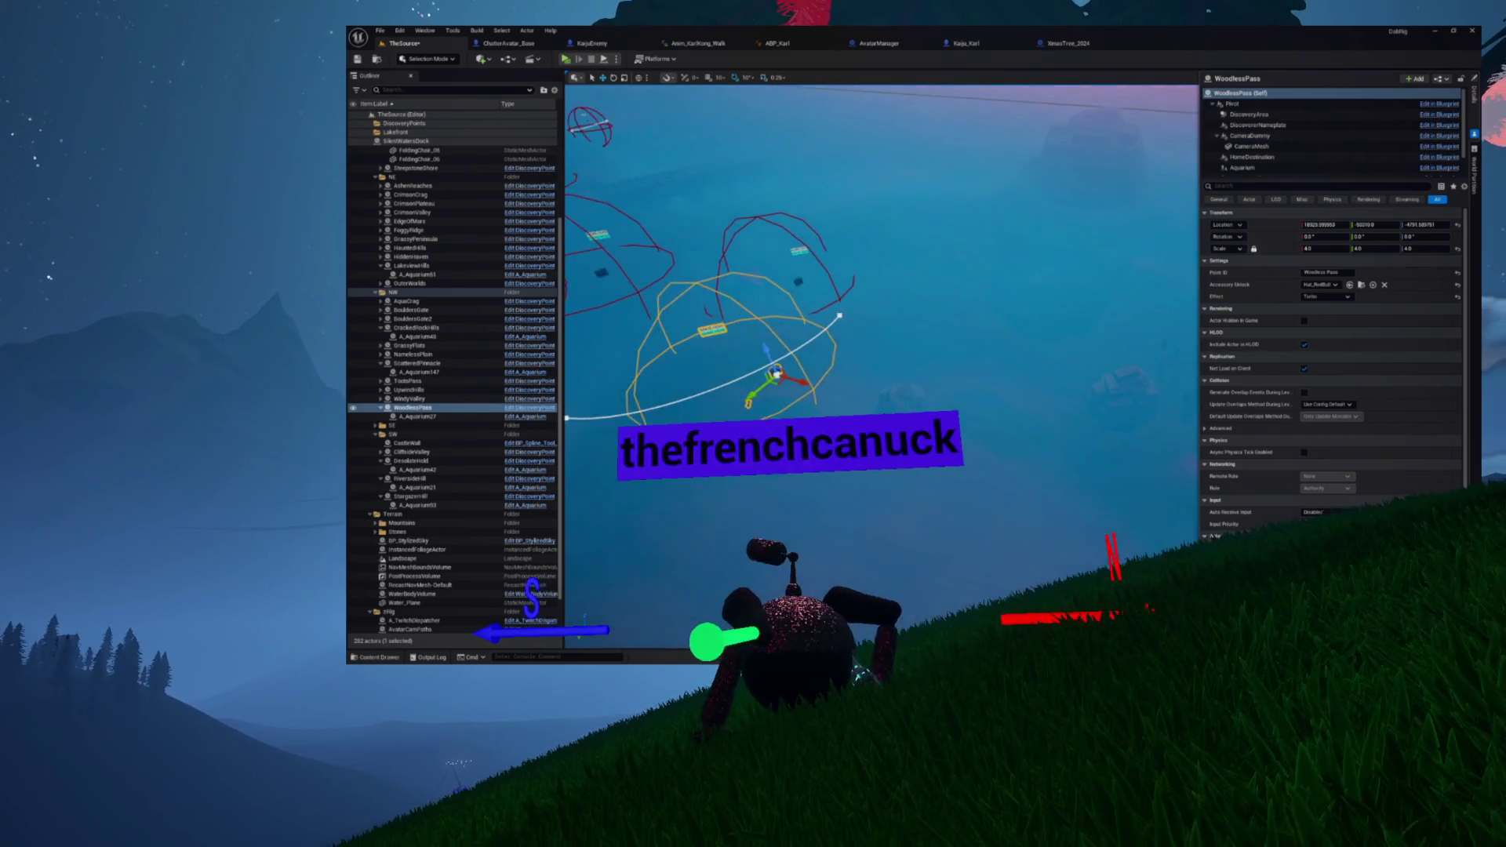
drag(782, 375, 981, 376)
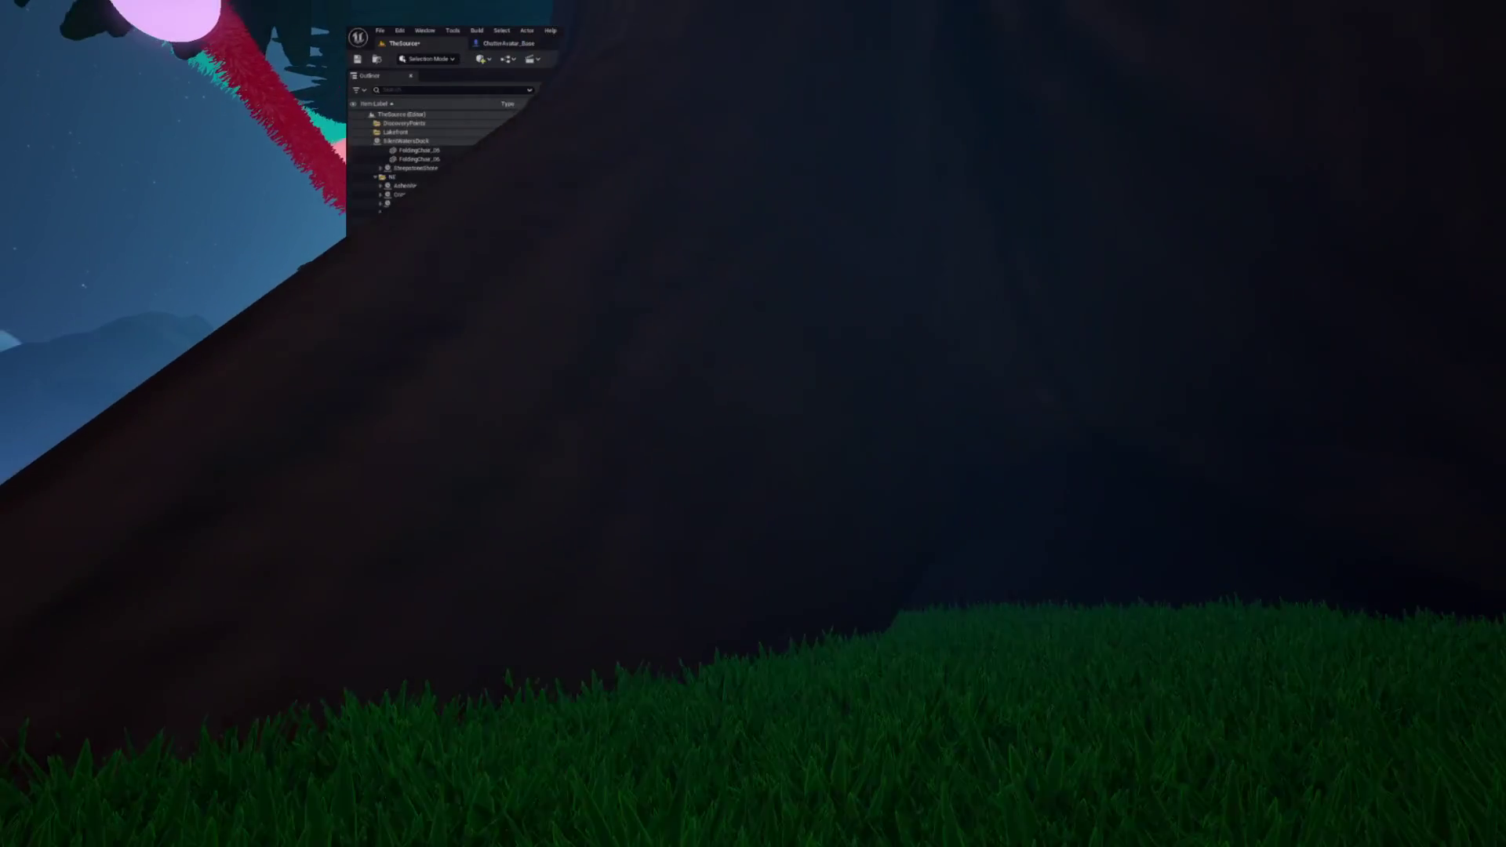
Step: Set WoodlessPass's DiscoveryArea trigger sphere to a scale of 40 and reframe the actor
click(1255, 114)
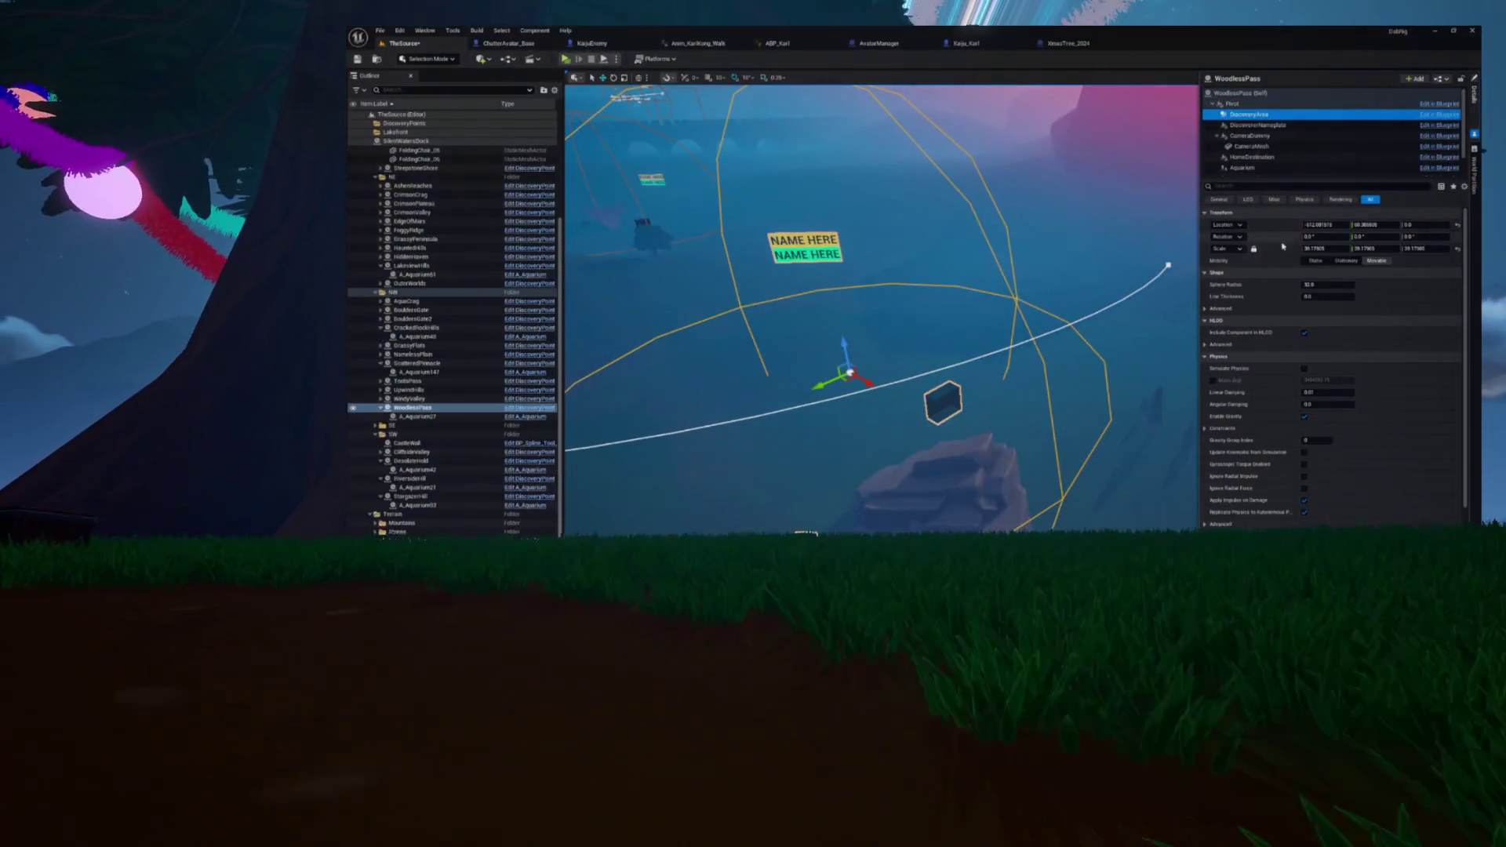
click(1320, 248)
text(40)
key(Return)
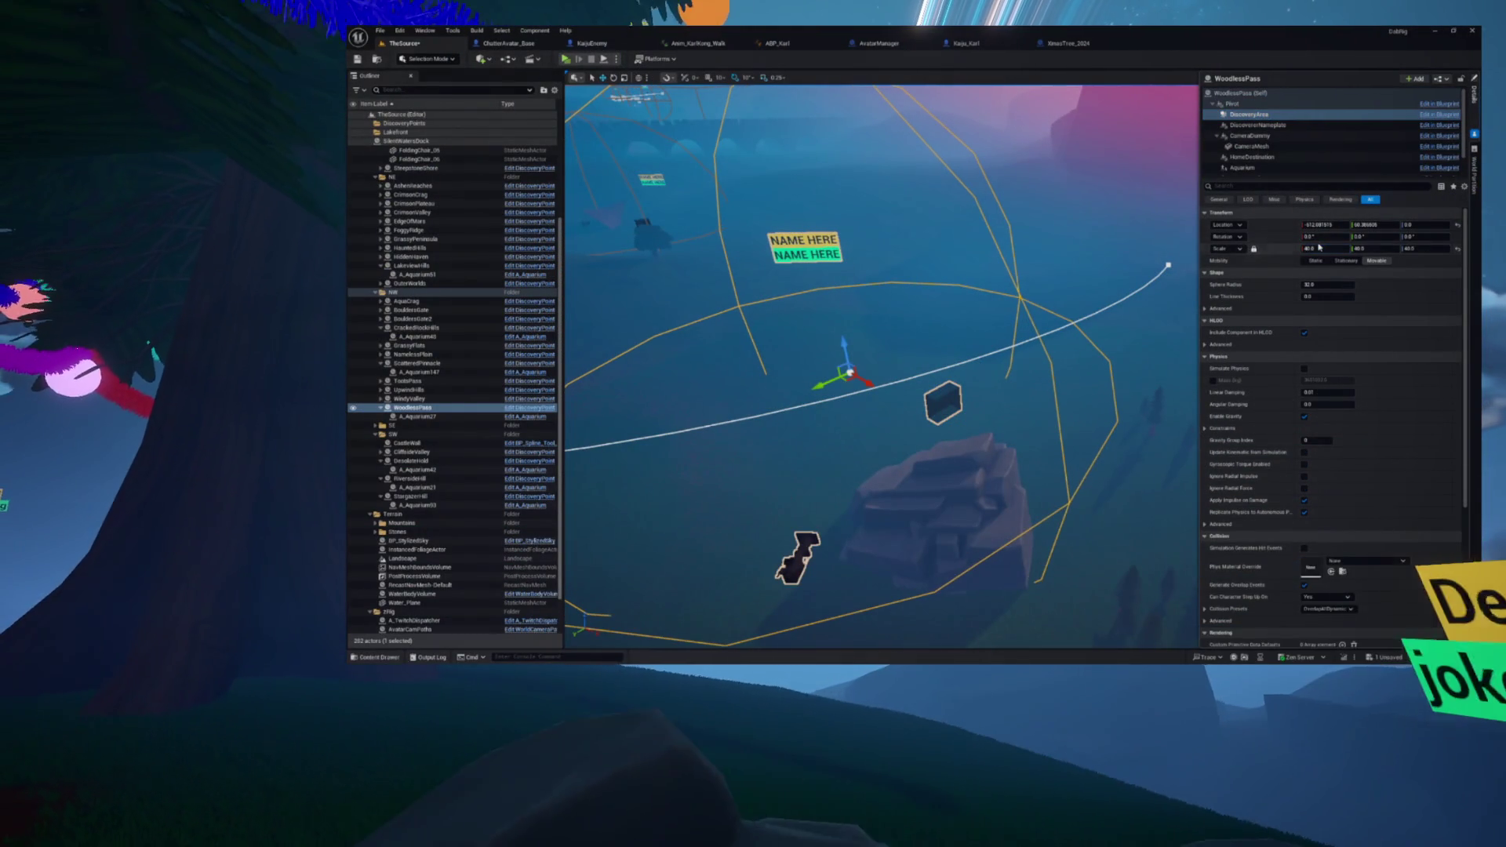
key(f)
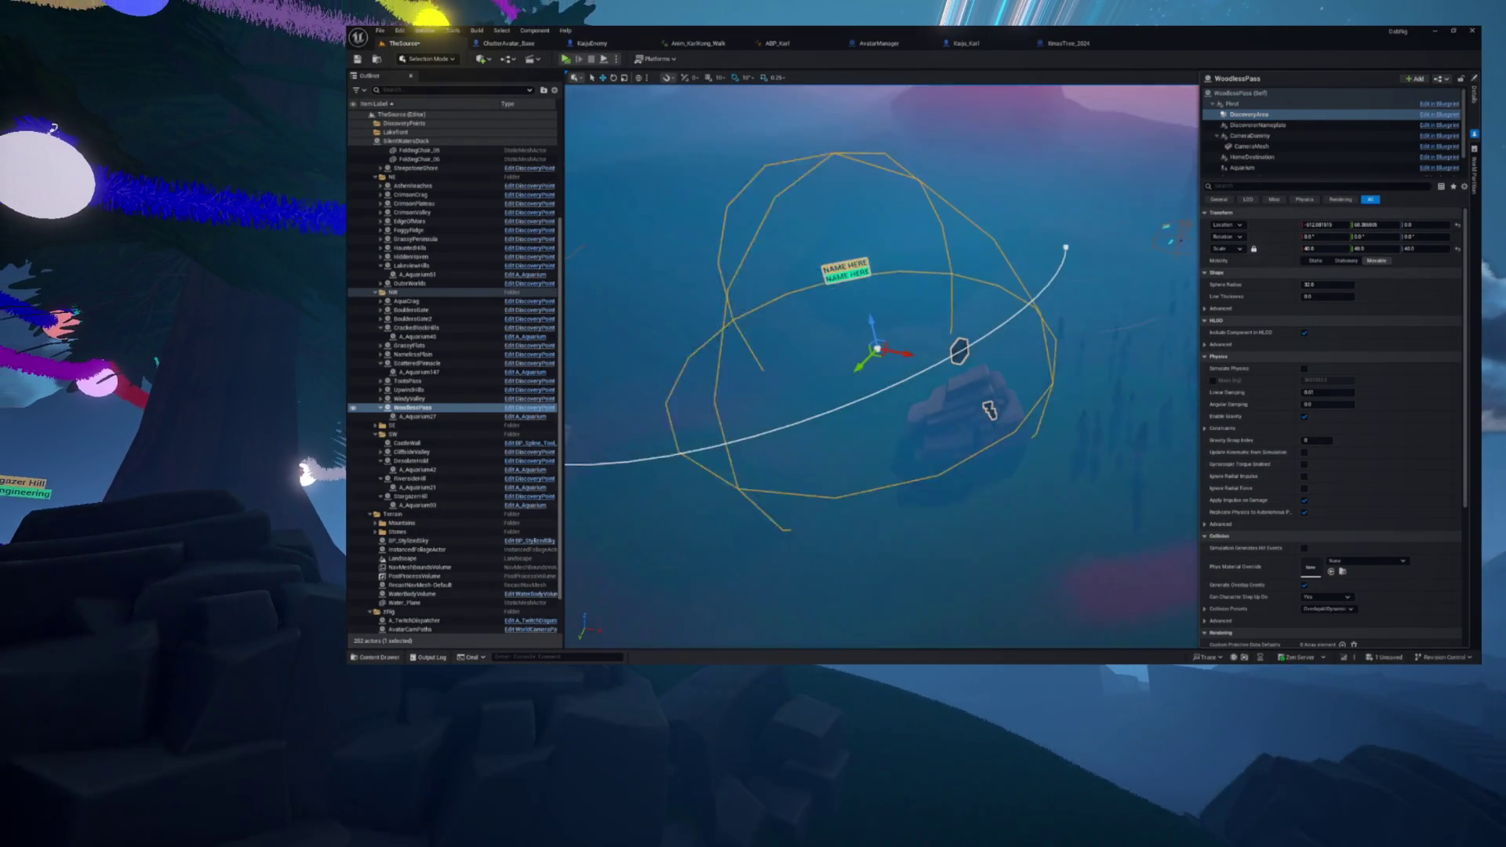
Step: Undo an accidental move, nudge WoodlessPass slightly right, then select WindyValley
mouse_move(891, 354)
mouse_down()
mouse_move(906, 354)
mouse_move(904, 298)
mouse_up()
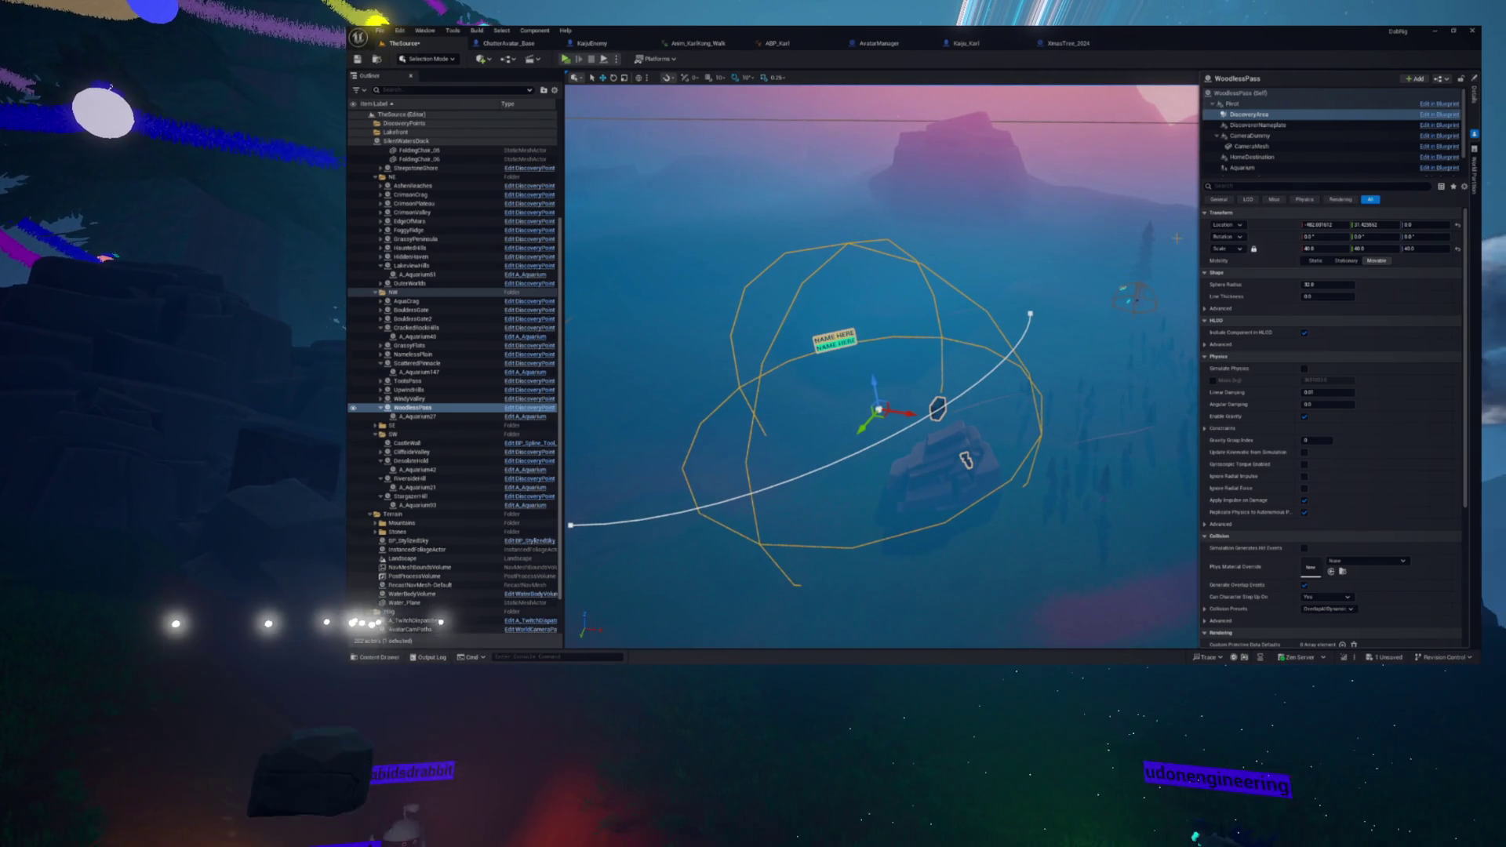
key(ctrl+z)
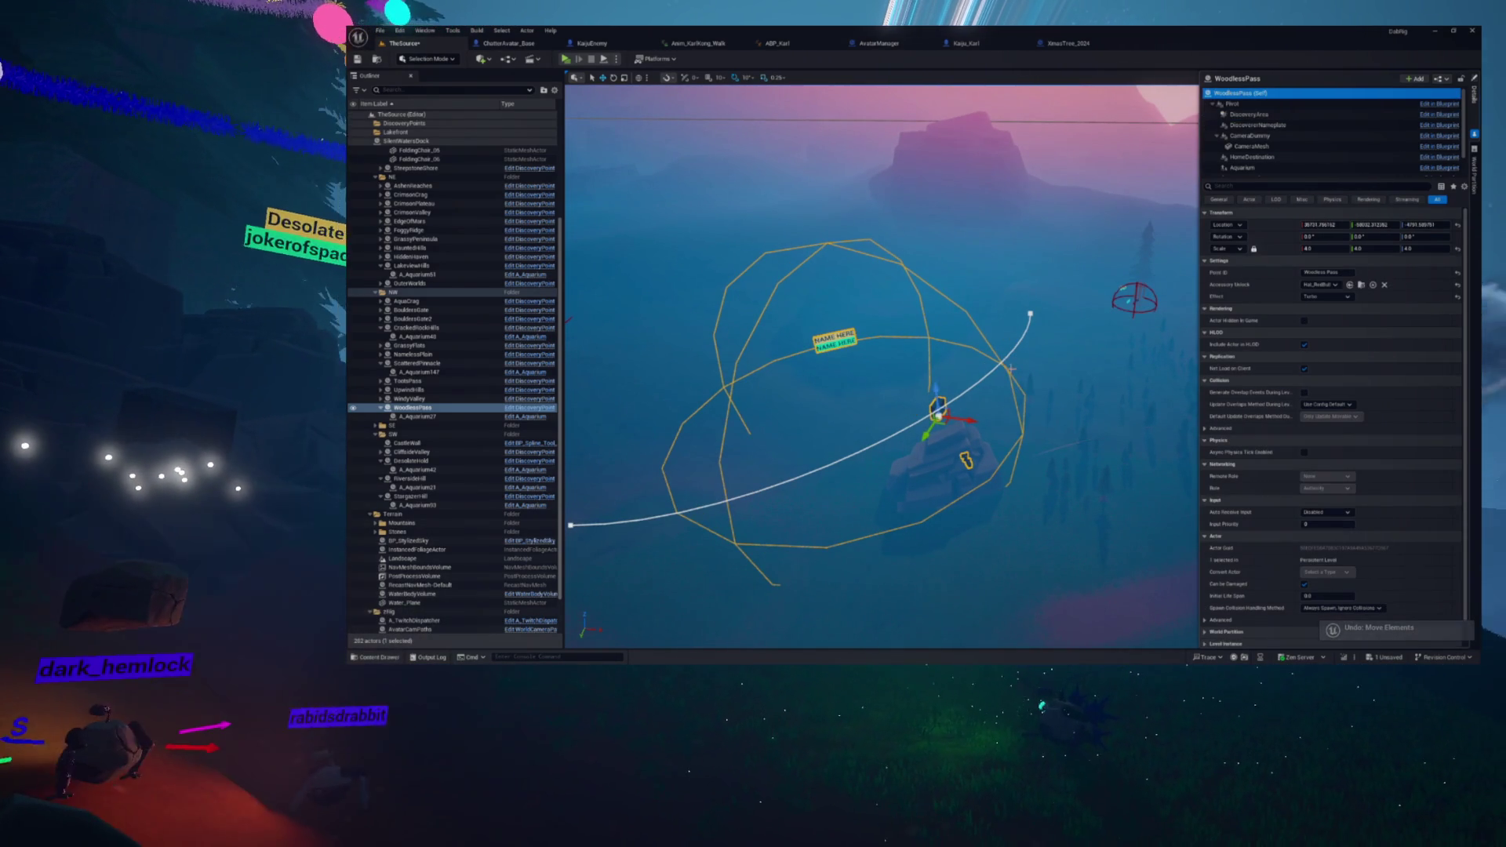
mouse_move(944, 422)
mouse_down()
mouse_move(941, 408)
mouse_move(932, 425)
mouse_up()
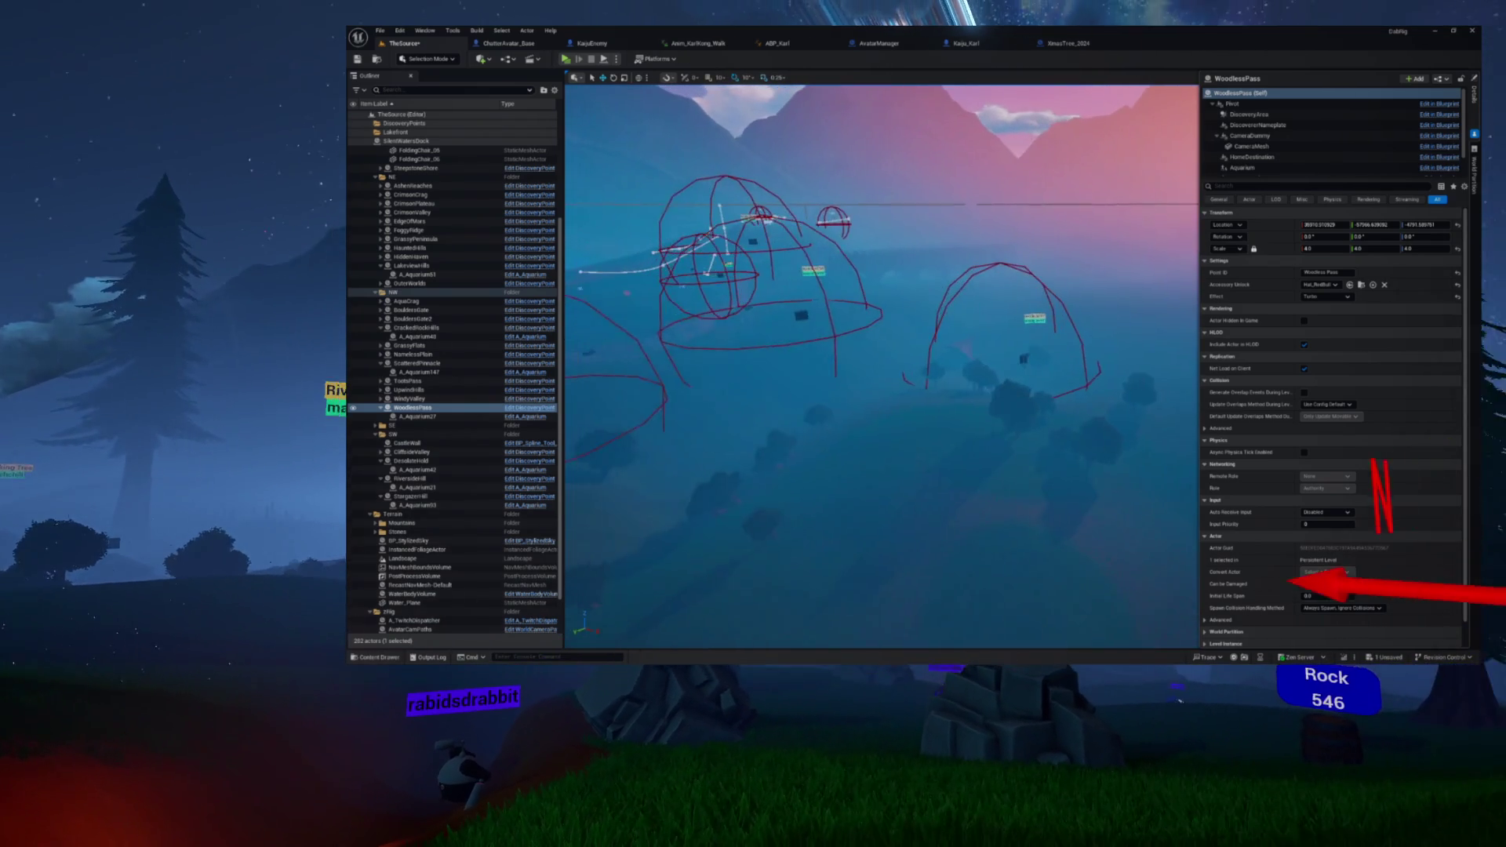
click(408, 398)
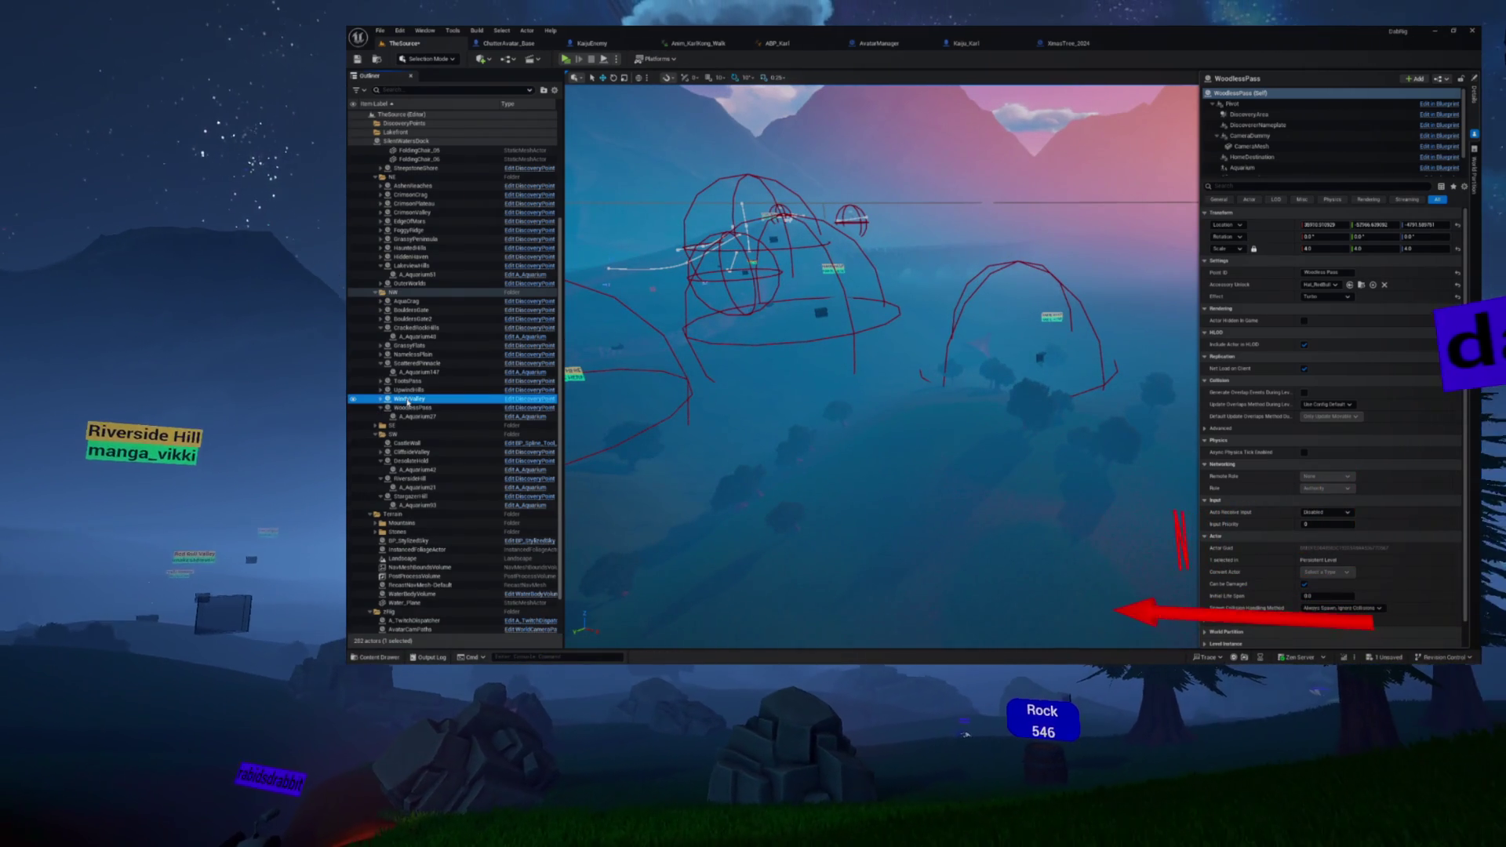
Step: Frame WindyValley, move it to a new spot, and set its uniform scale to 4.0
key(f)
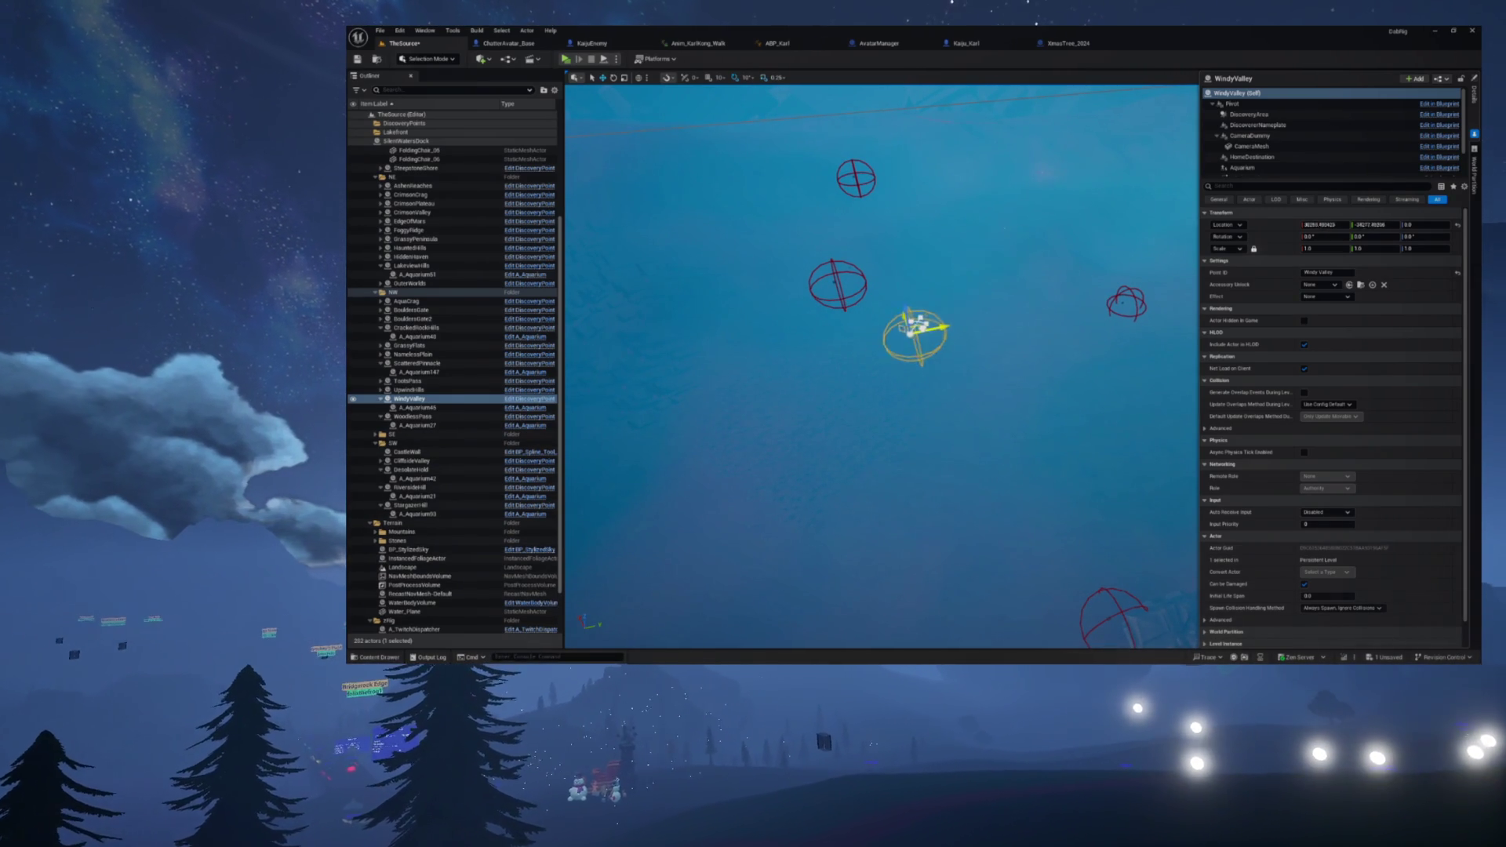
drag(797, 339, 821, 405)
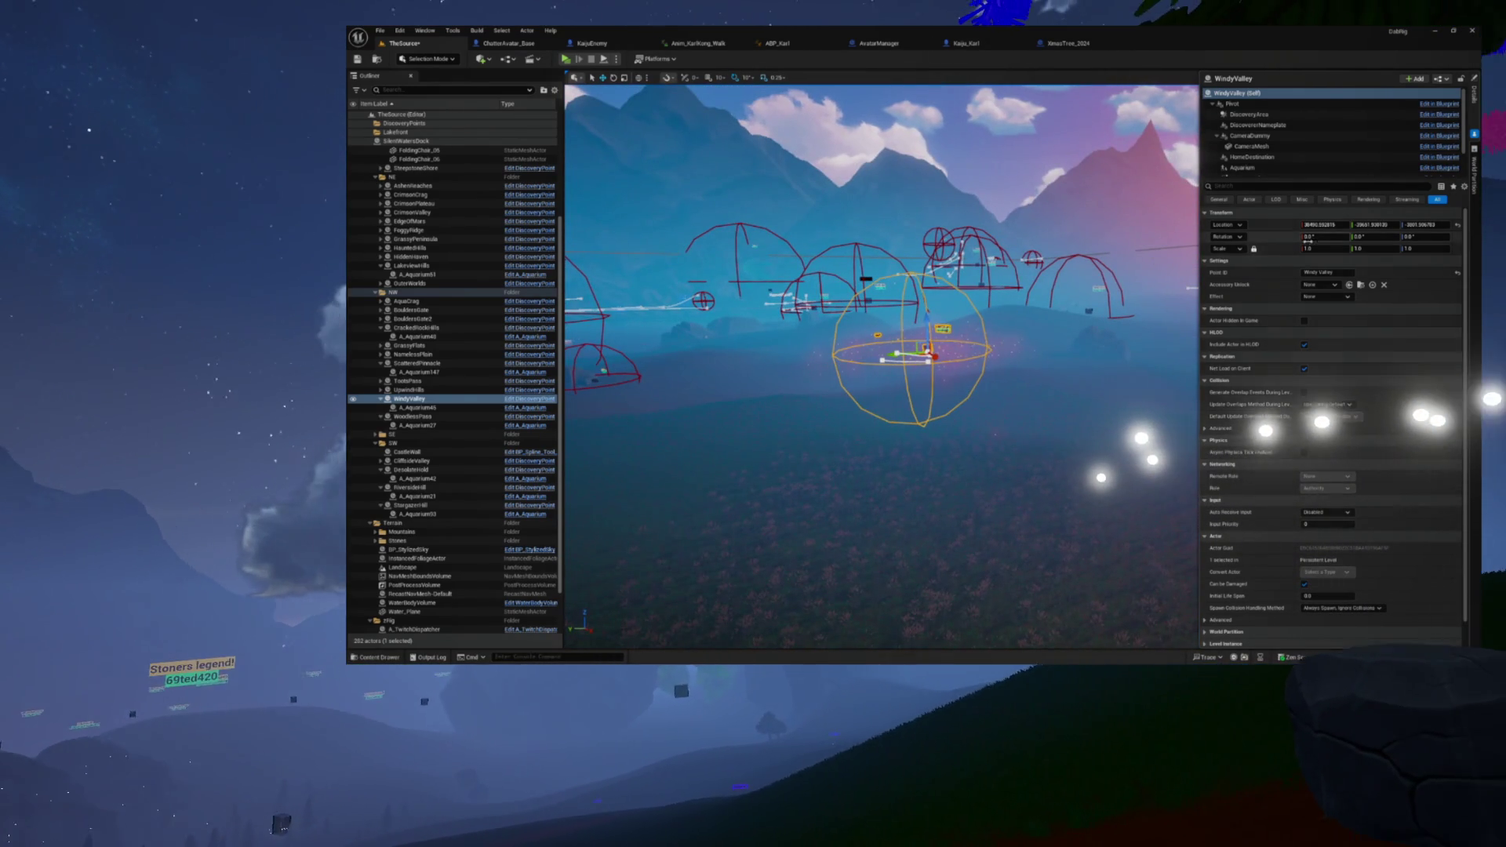
click(1306, 248)
text(4)
key(Return)
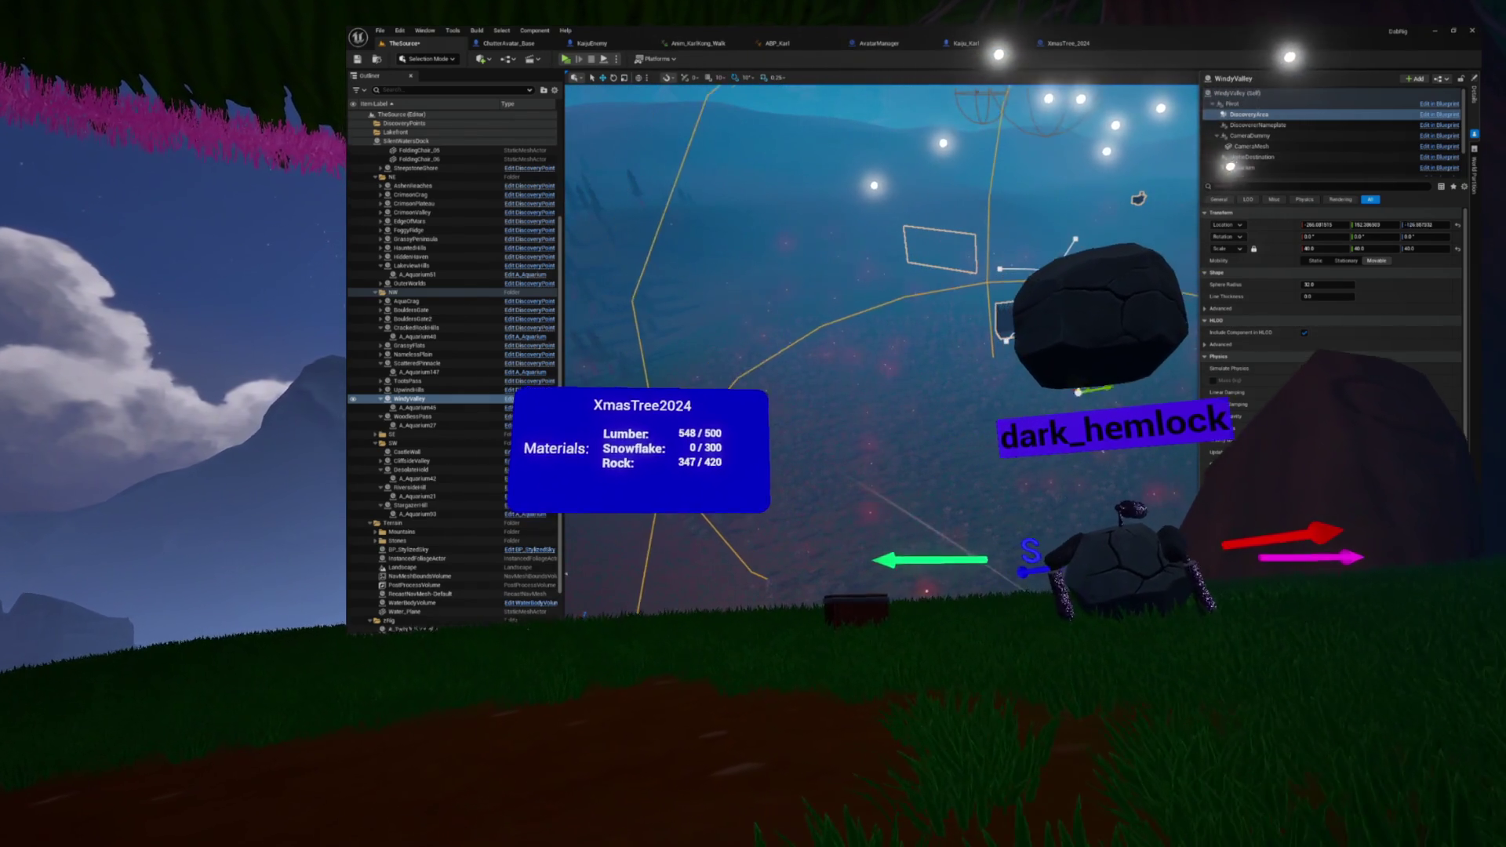
key(ctrl+a)
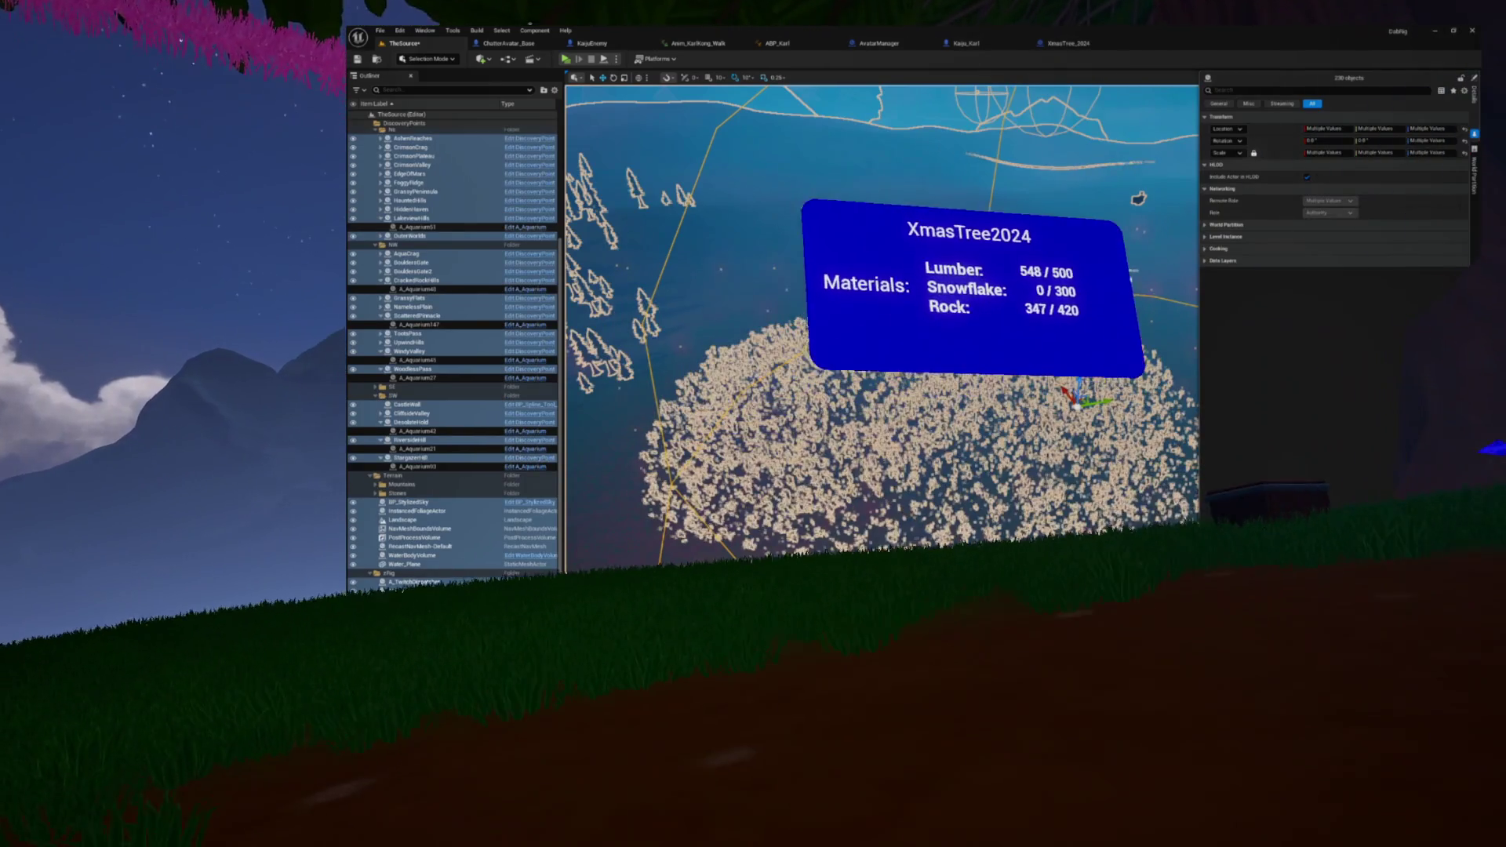
click(1001, 314)
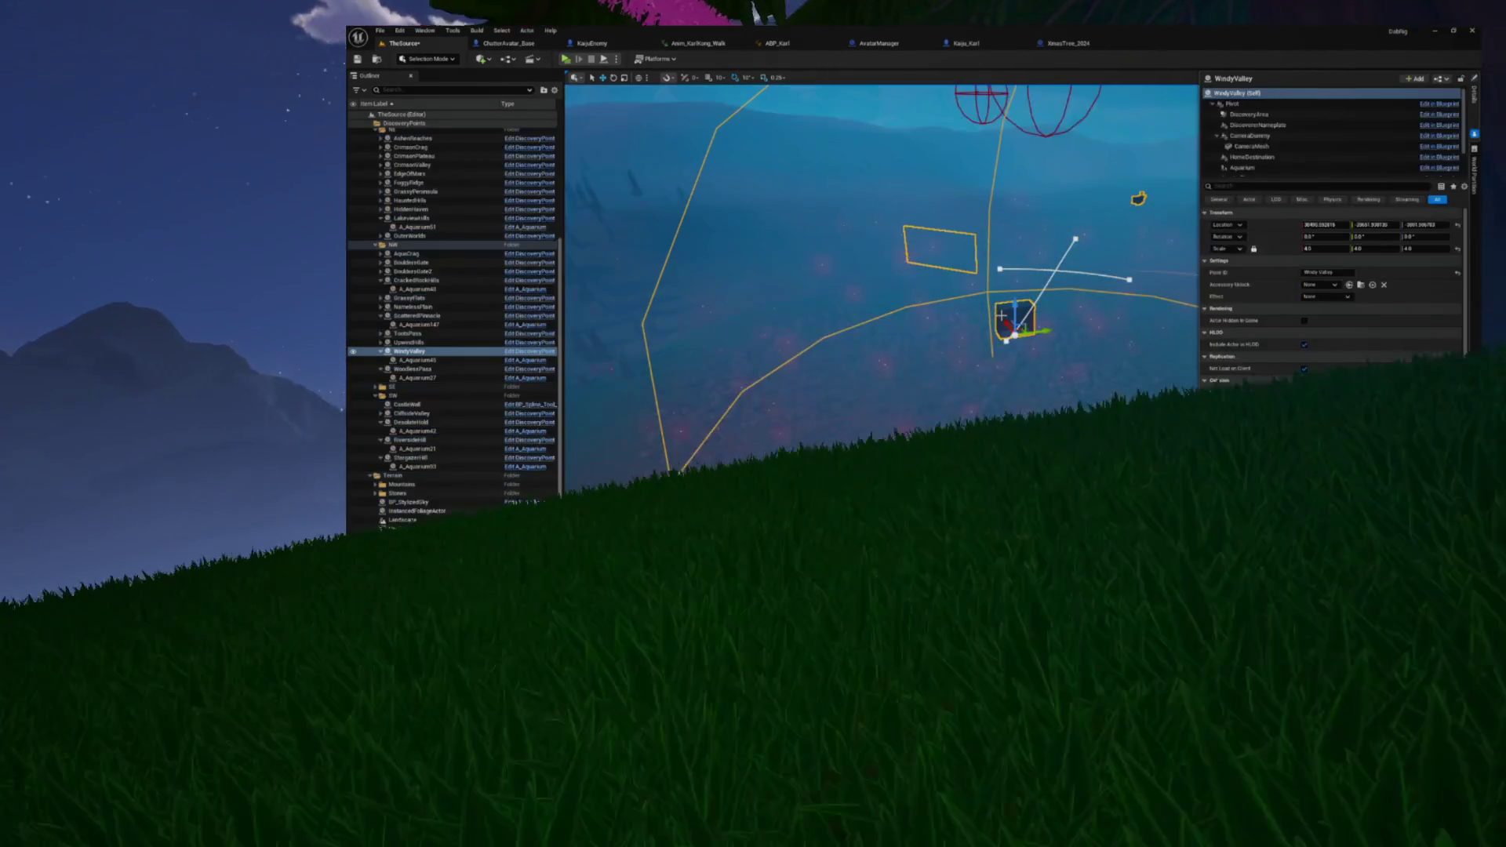
click(1002, 314)
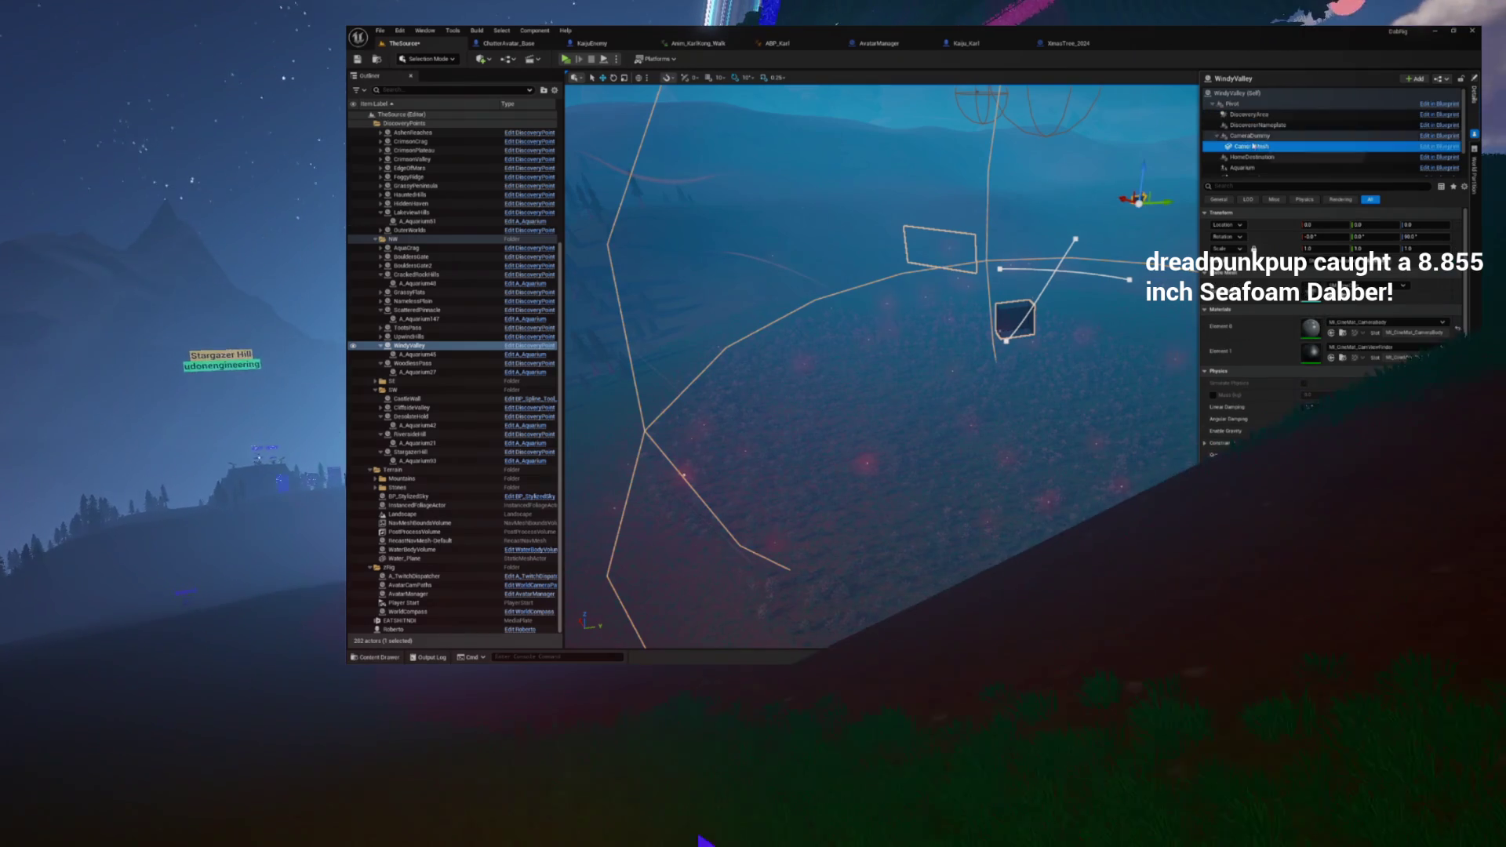
mouse_move(1138, 198)
mouse_down()
mouse_move(1007, 168)
mouse_move(822, 206)
mouse_up()
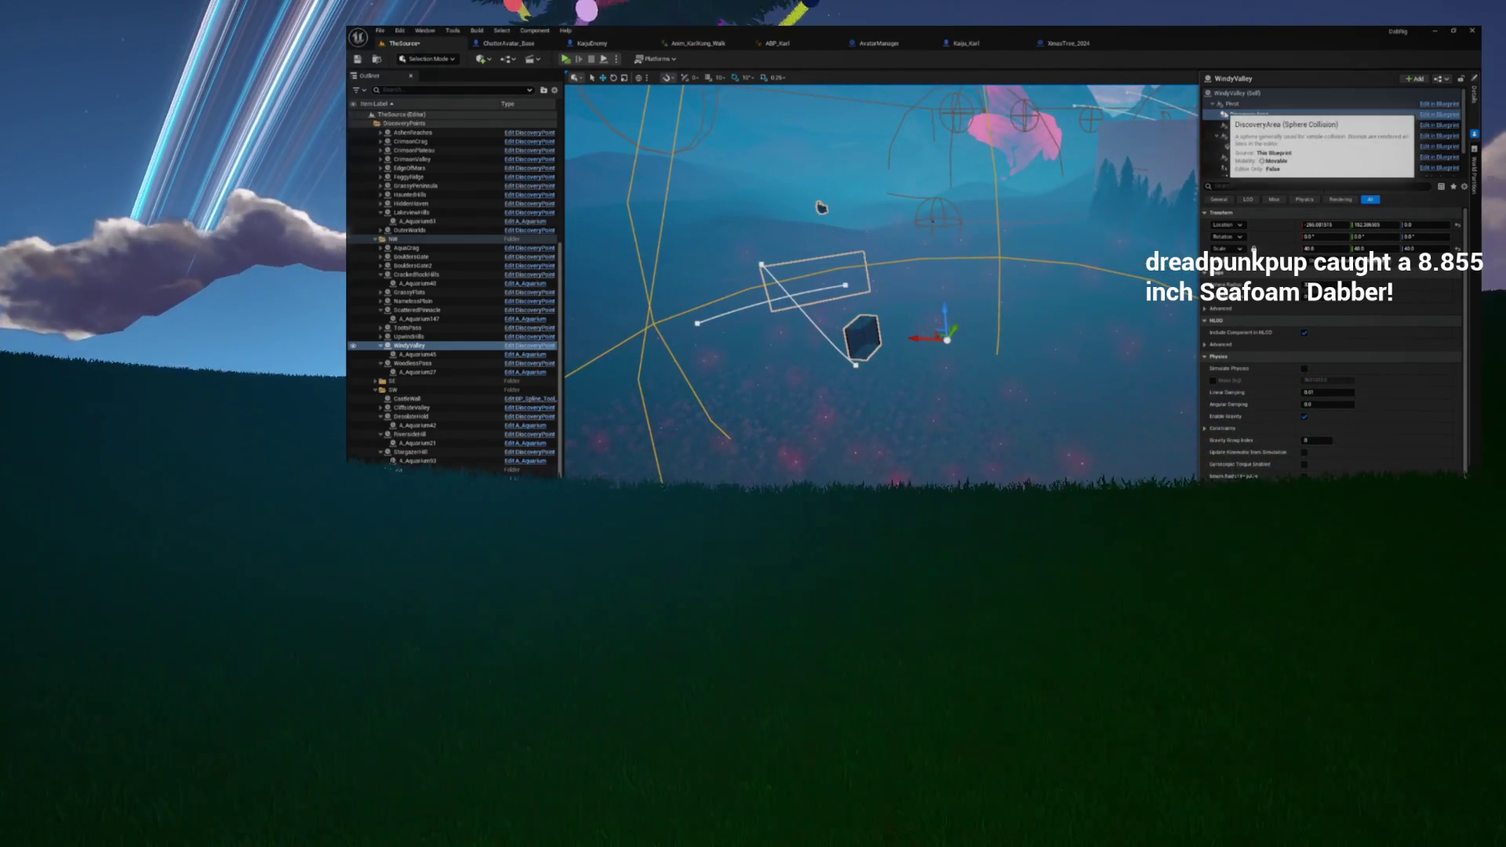
click(1231, 103)
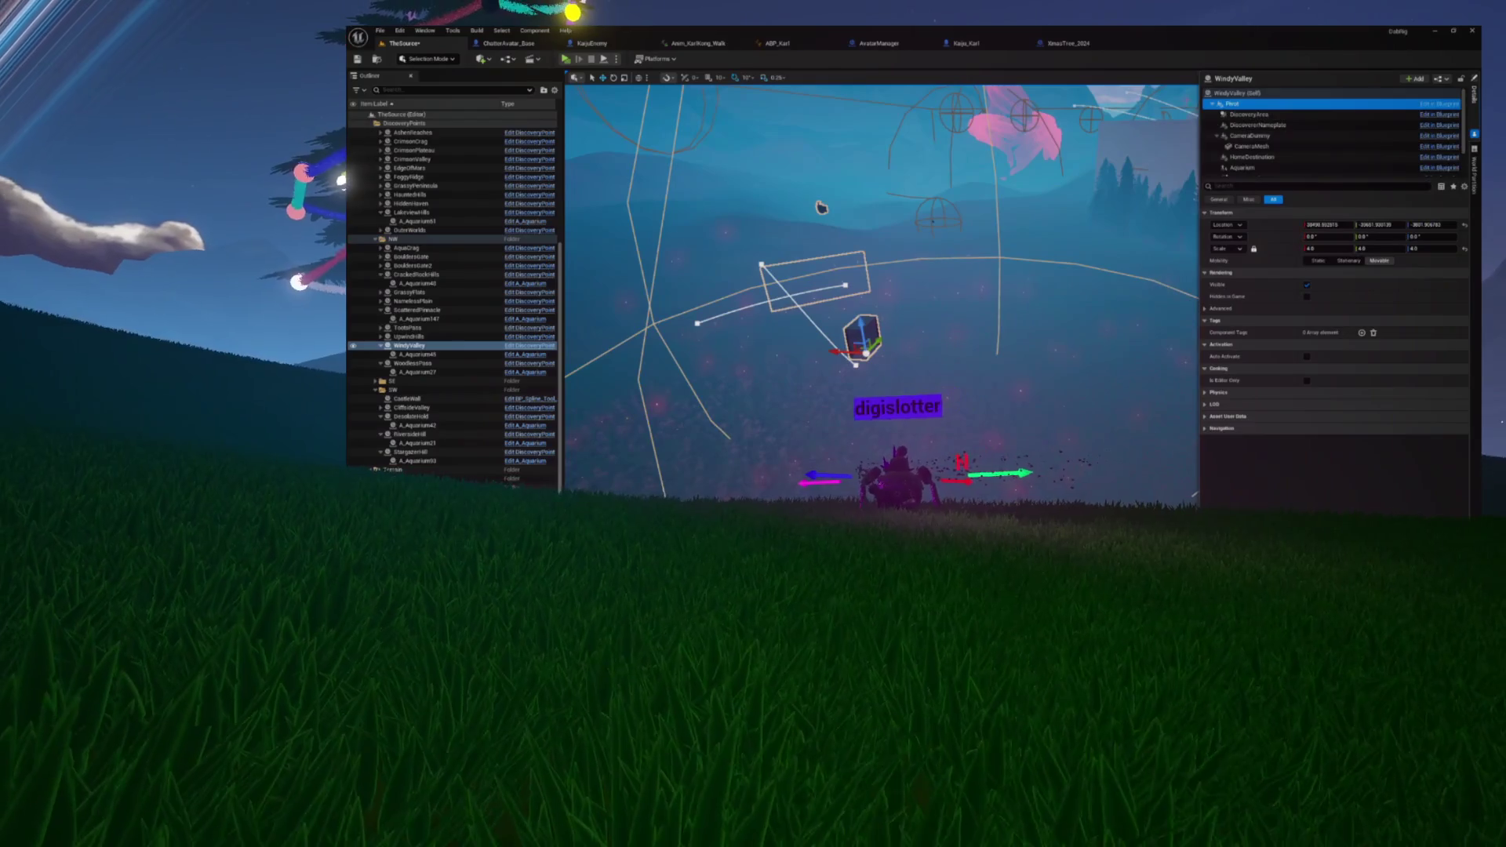
click(1233, 93)
key(f)
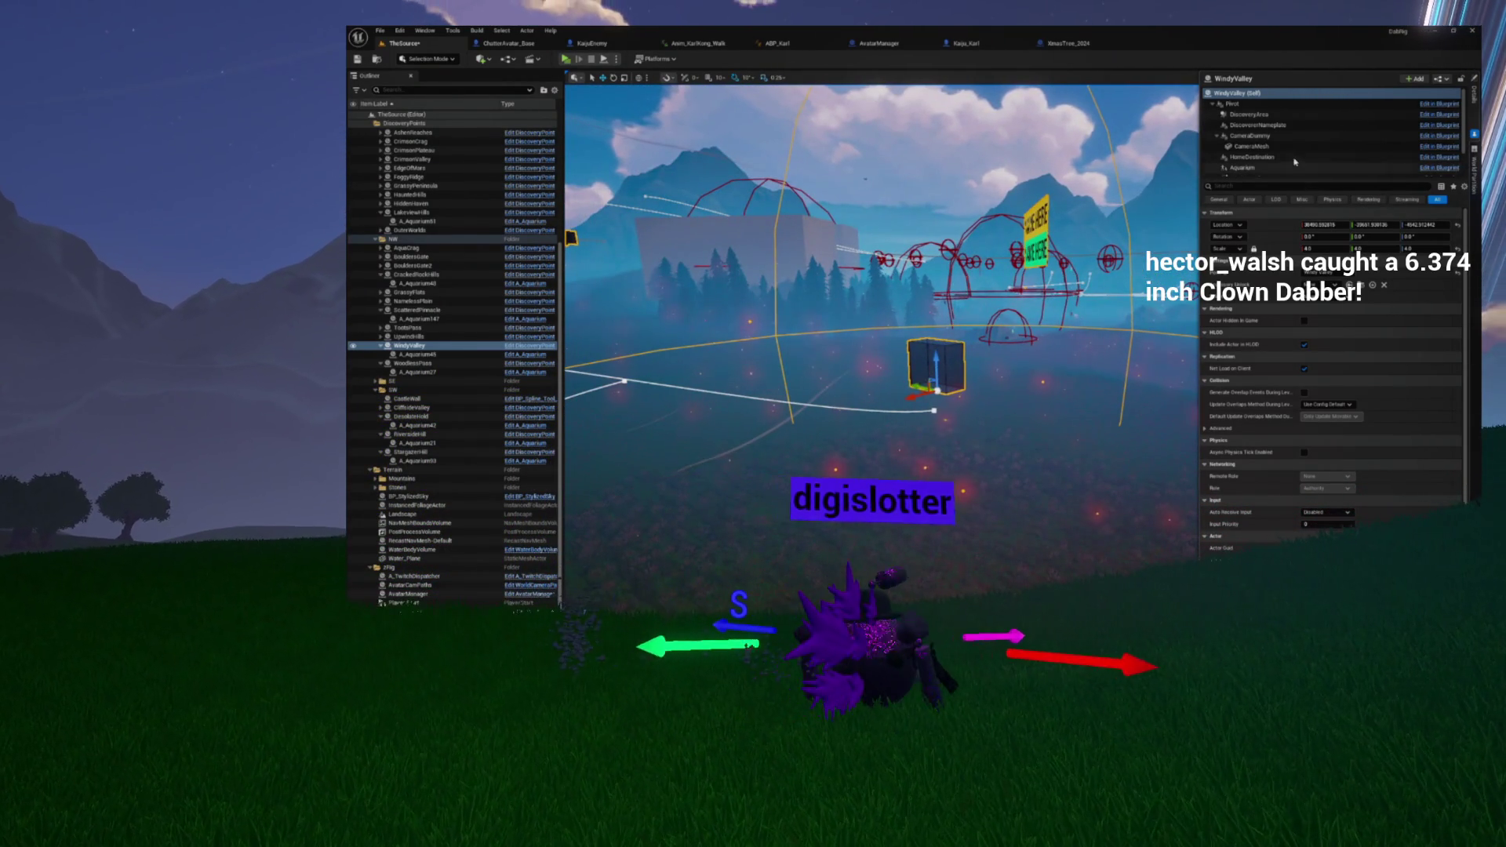
Step: Move WindyValley's Aquarium component along X, save the level, and fly to WoodlessPass
click(1254, 167)
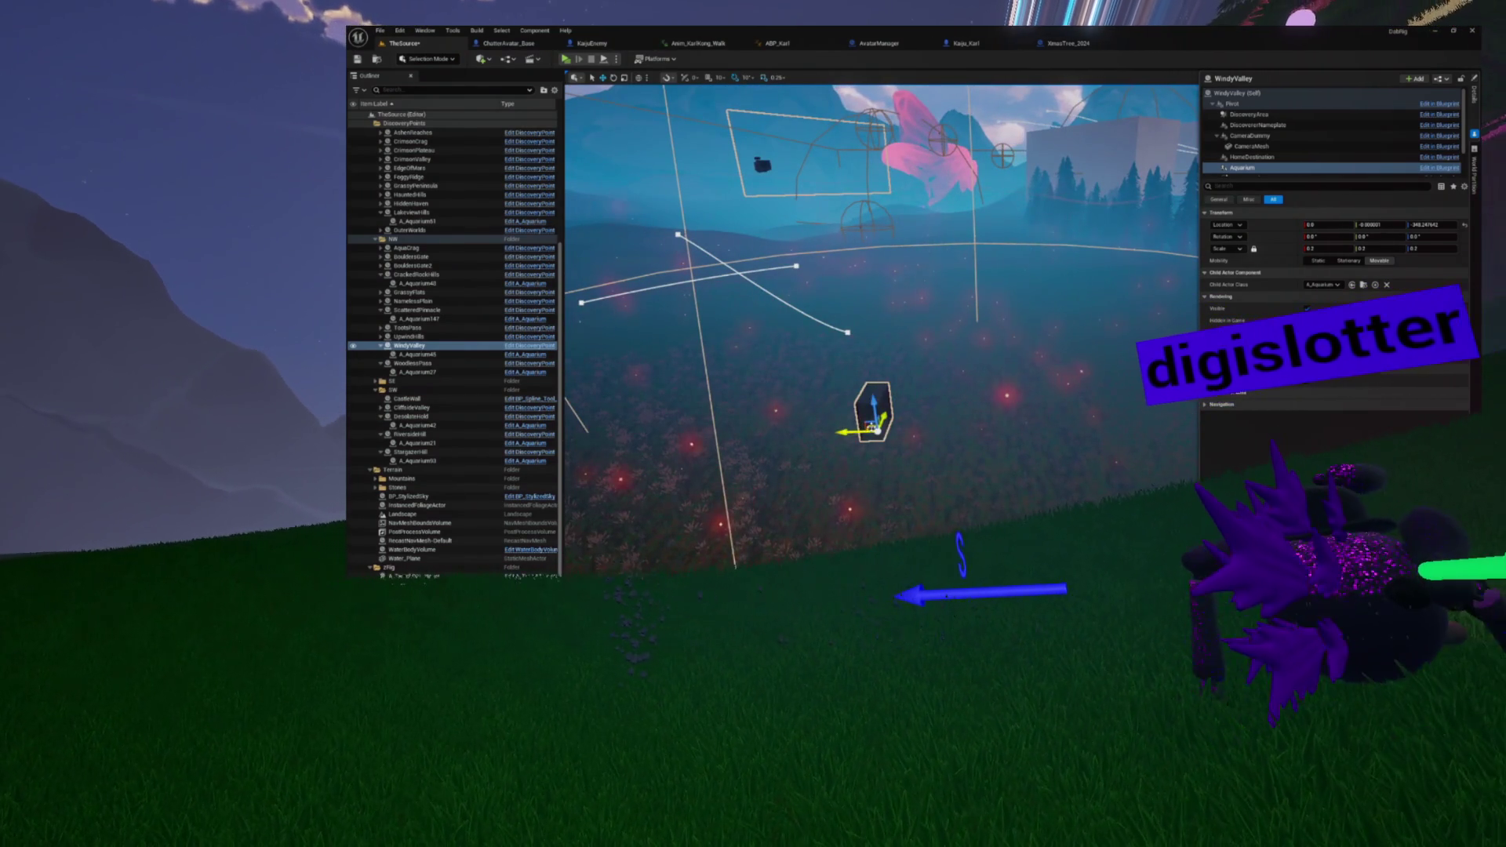
drag(851, 432, 1045, 429)
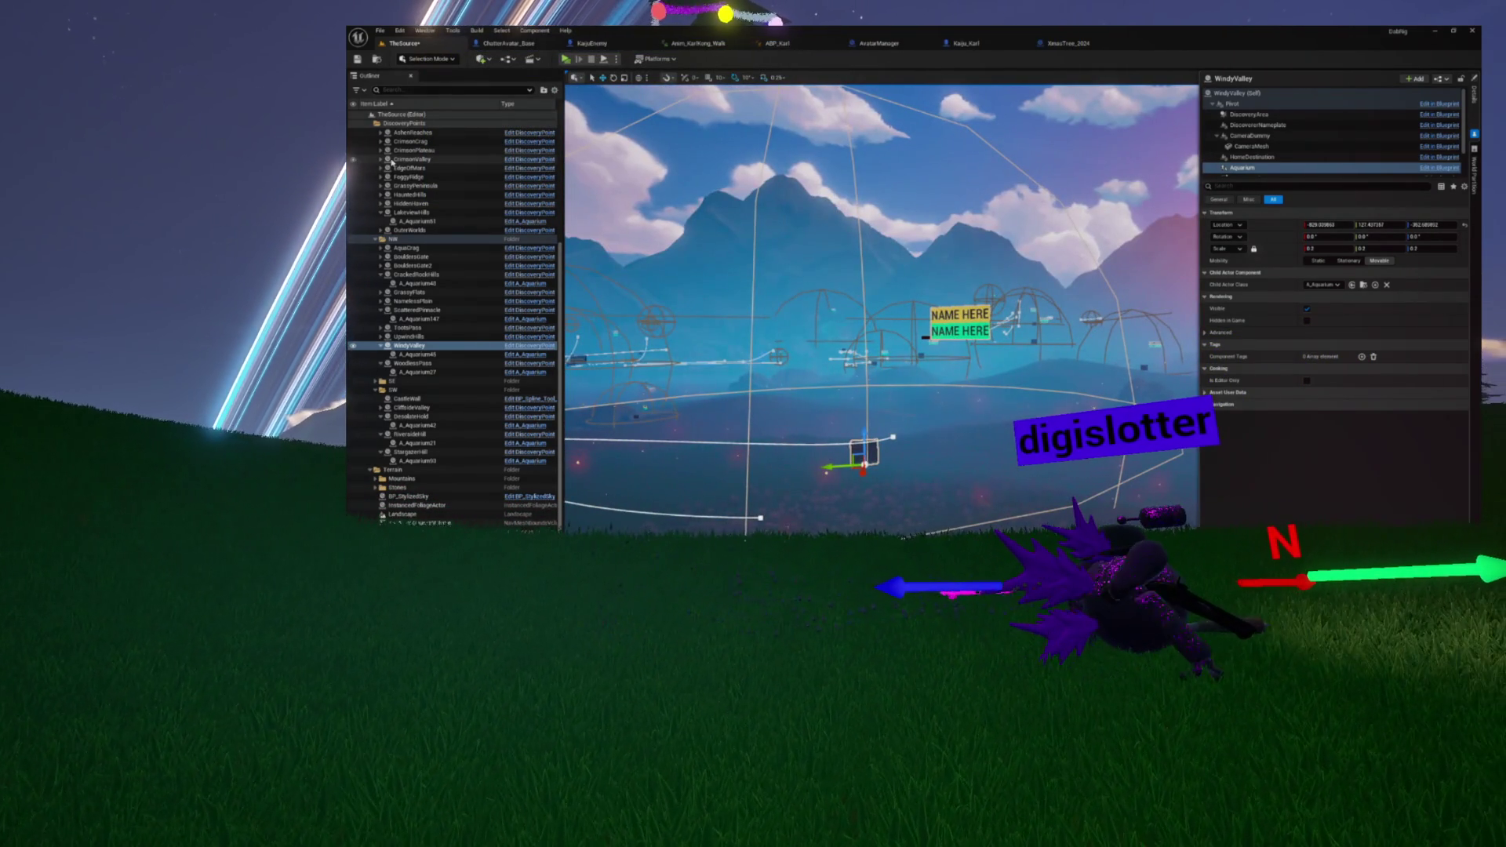
click(359, 60)
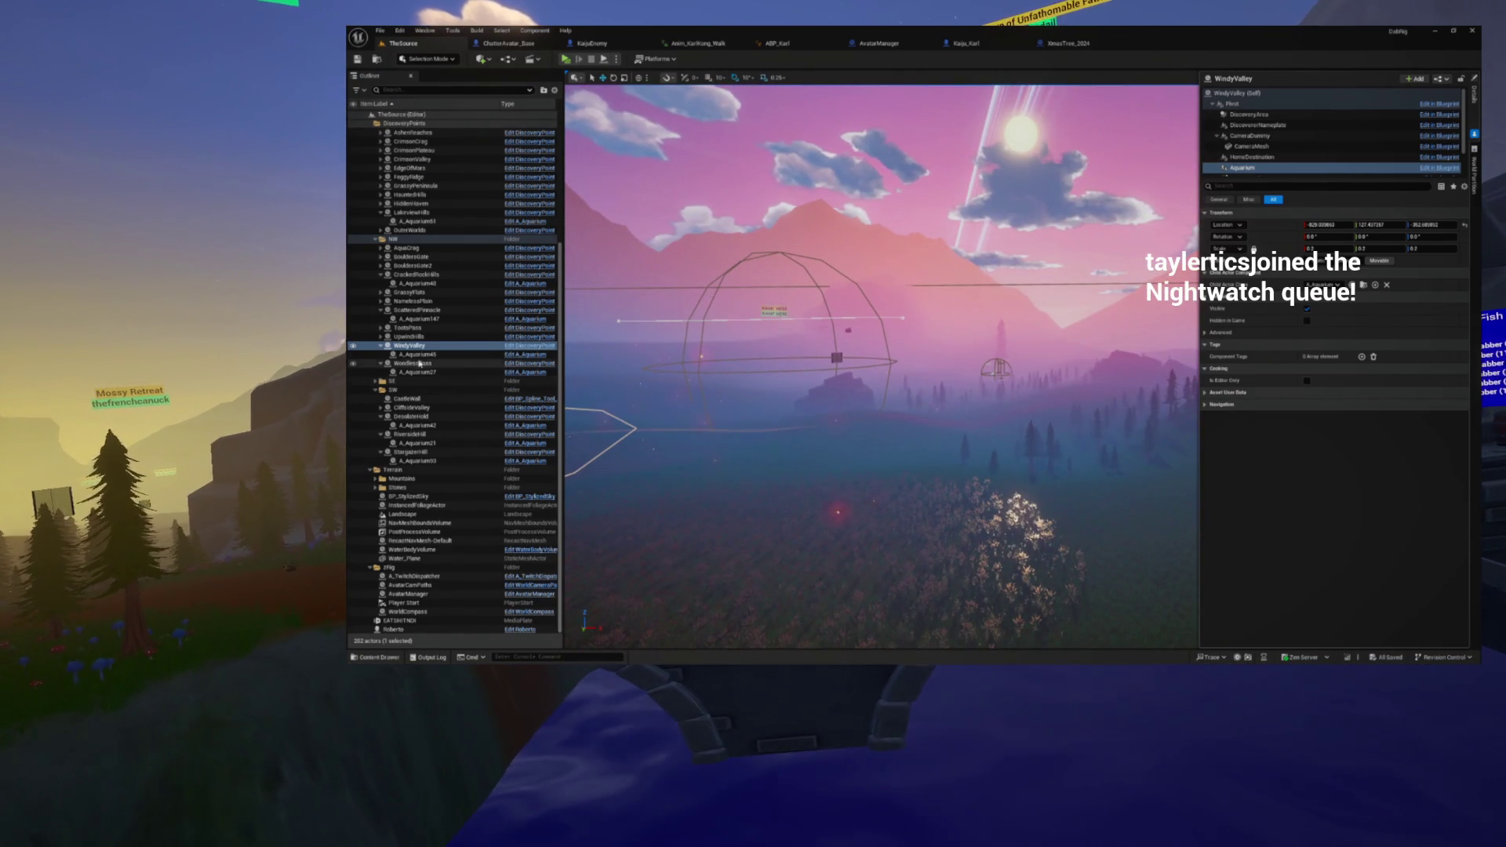
double_click(420, 364)
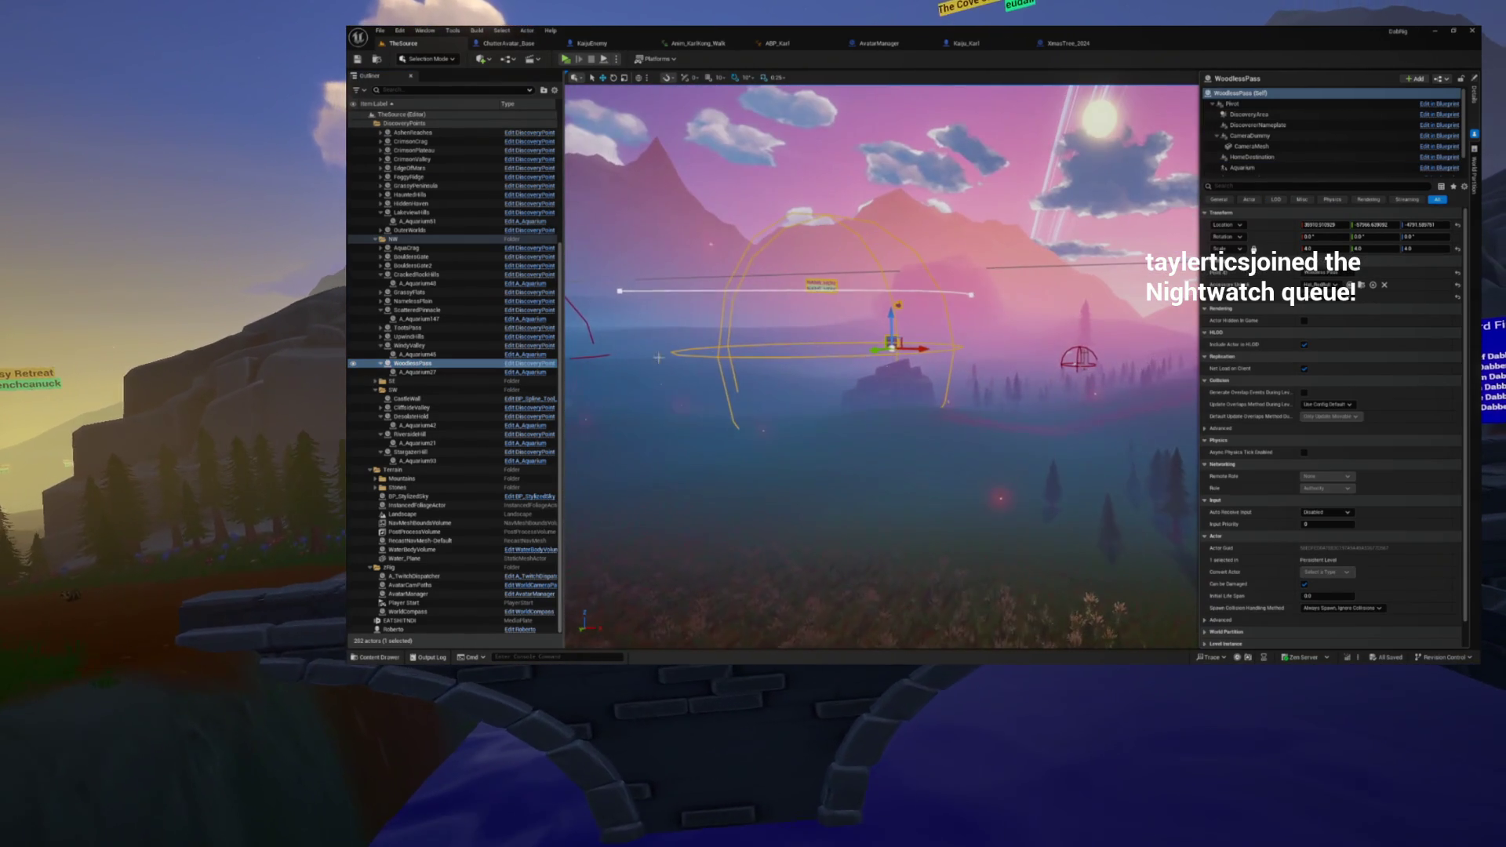
Step: Collapse the NW and NE folders, scale BridgeRockCove to 4.0, and select its DiscoveryArea
click(375, 239)
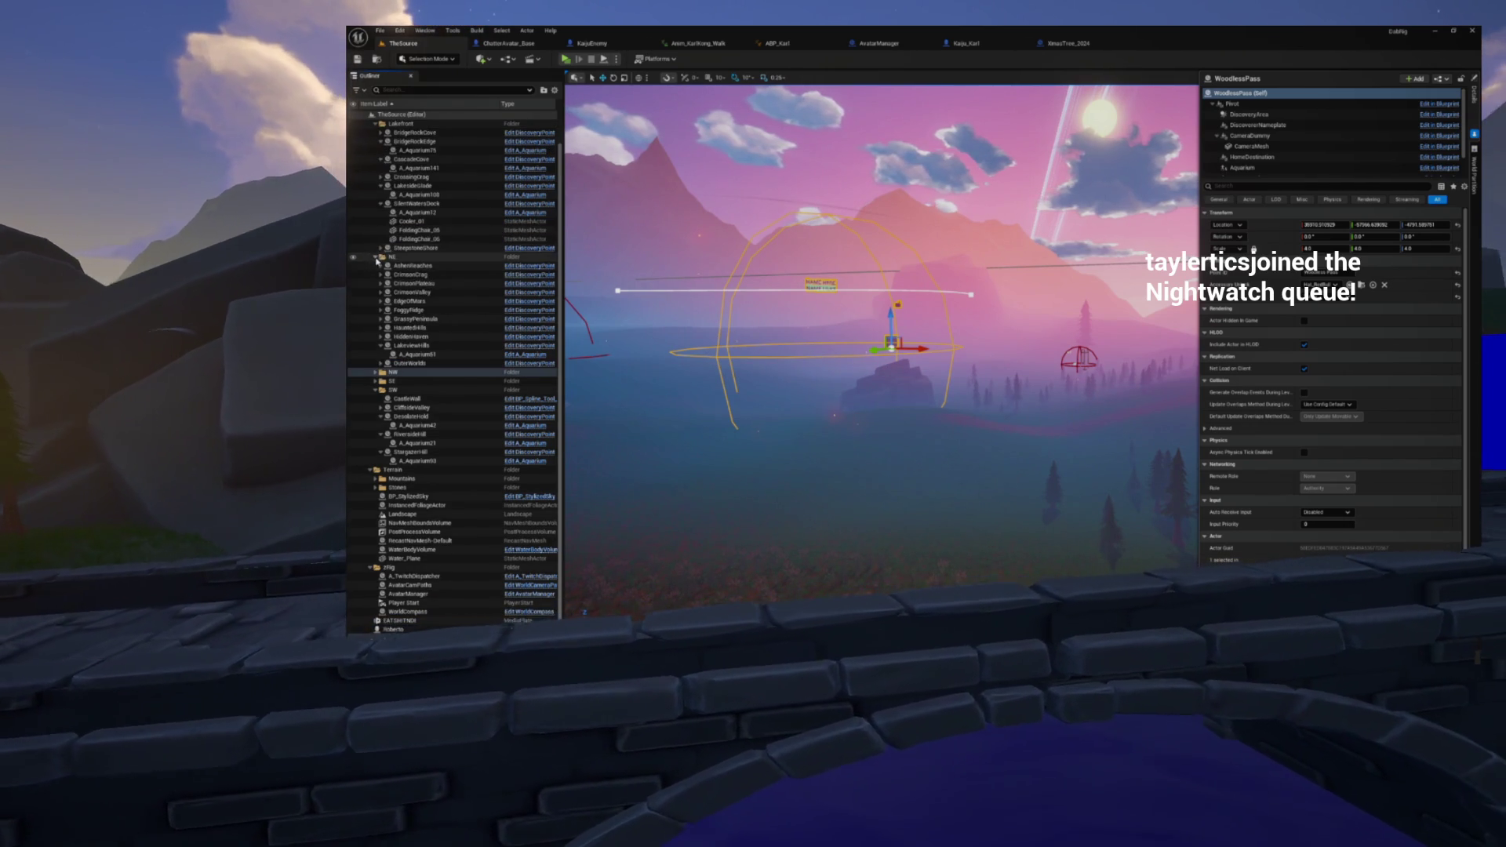
click(375, 257)
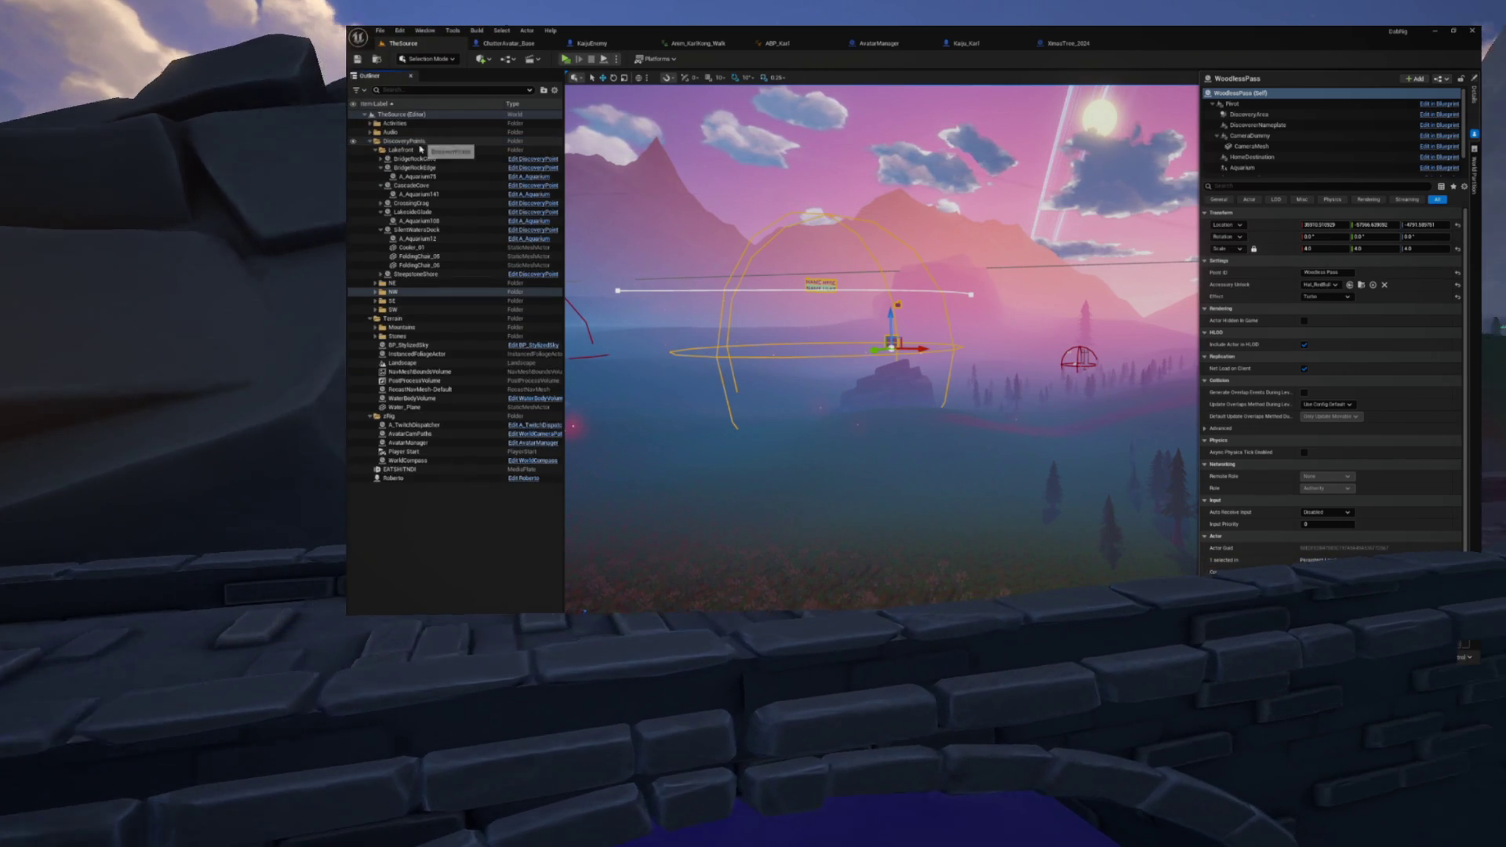
double_click(415, 159)
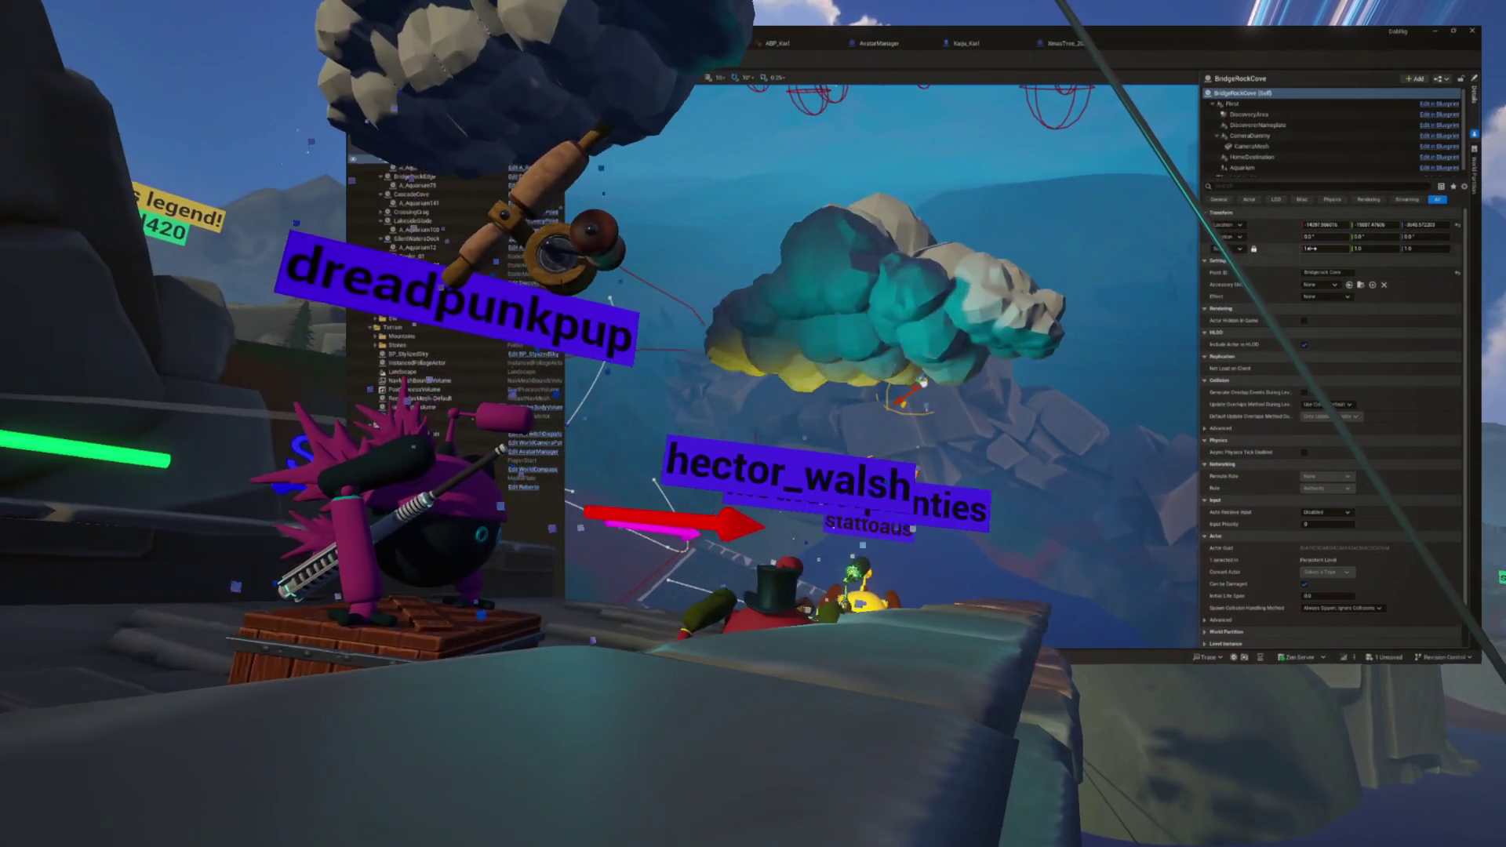
text(4)
key(Return)
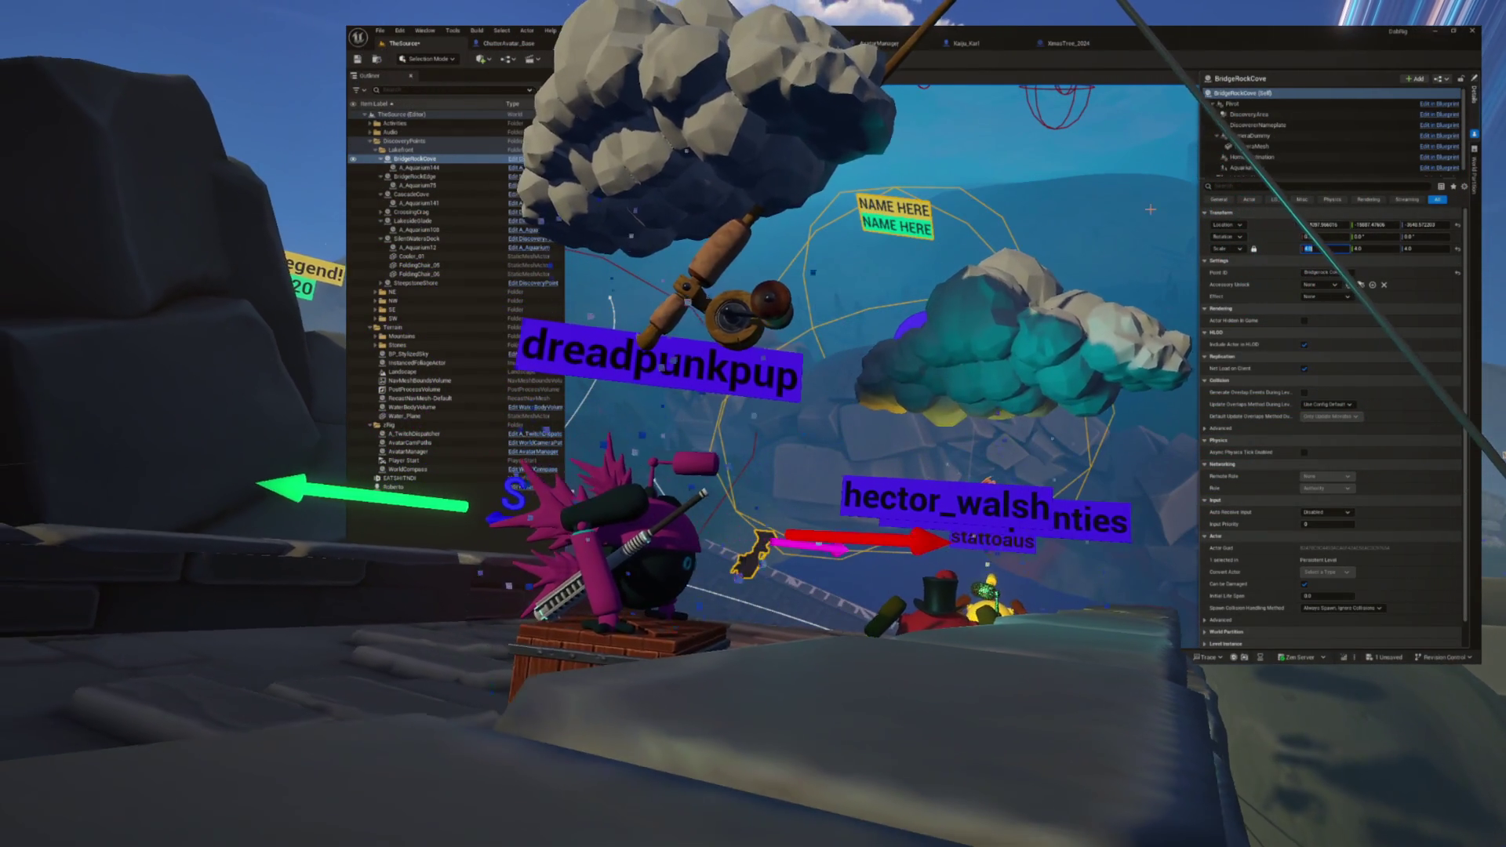
click(1251, 115)
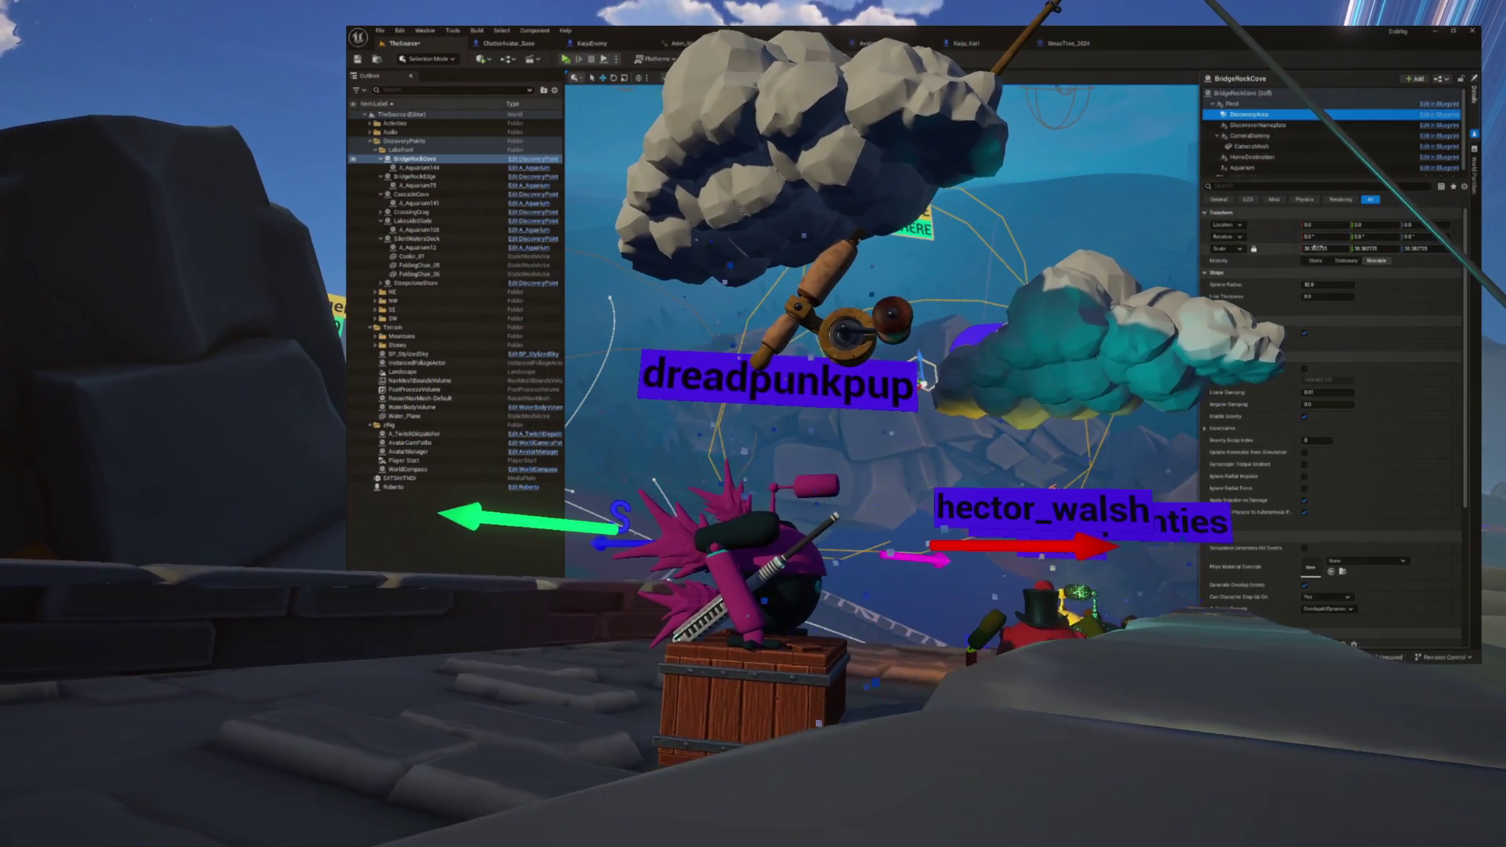
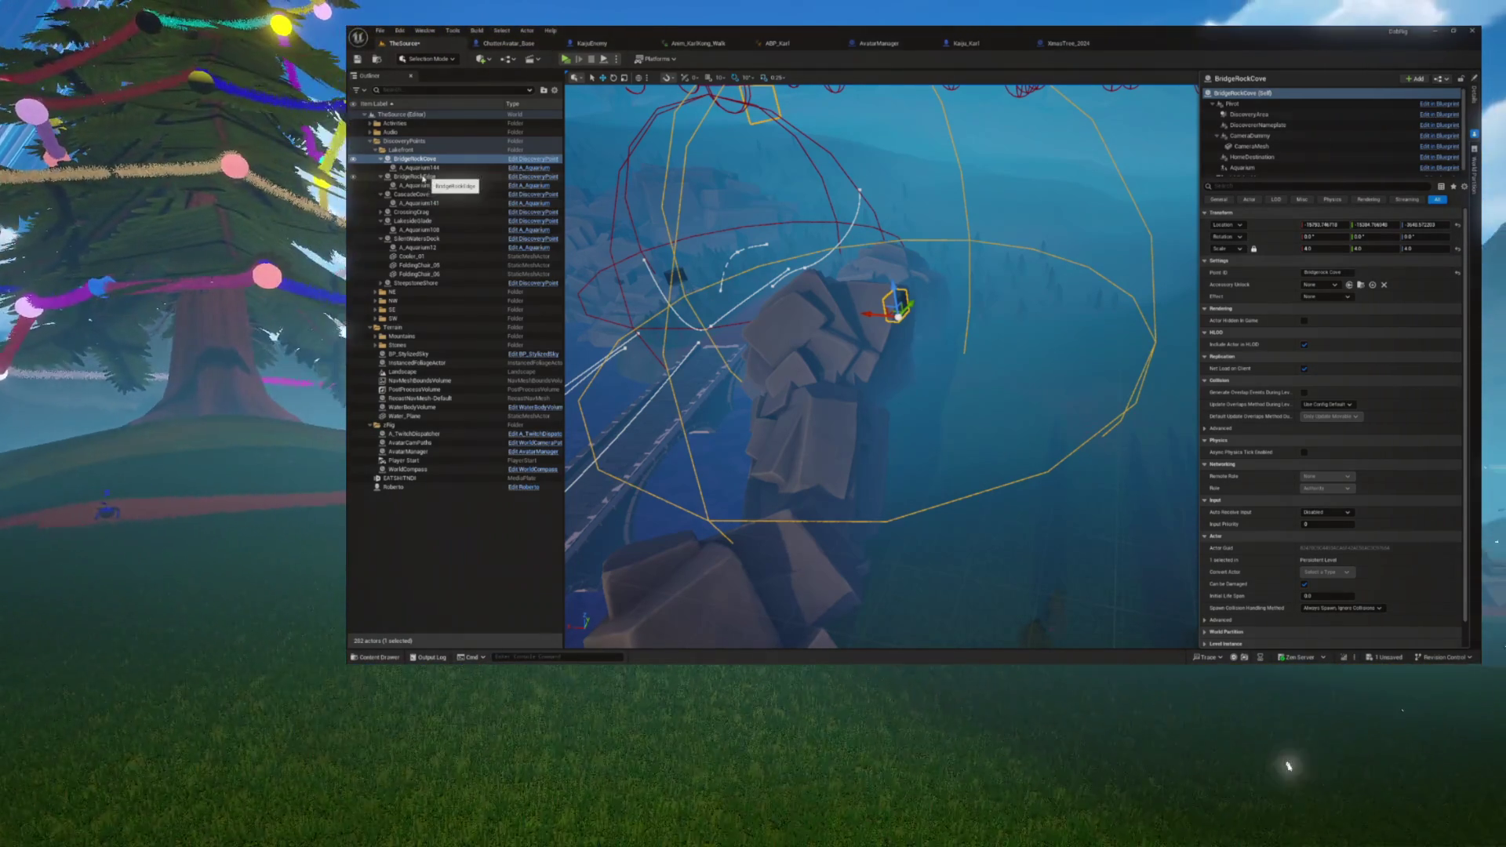
Step: Select the BridgeRockCove discovery point and leave its name unchanged
click(423, 178)
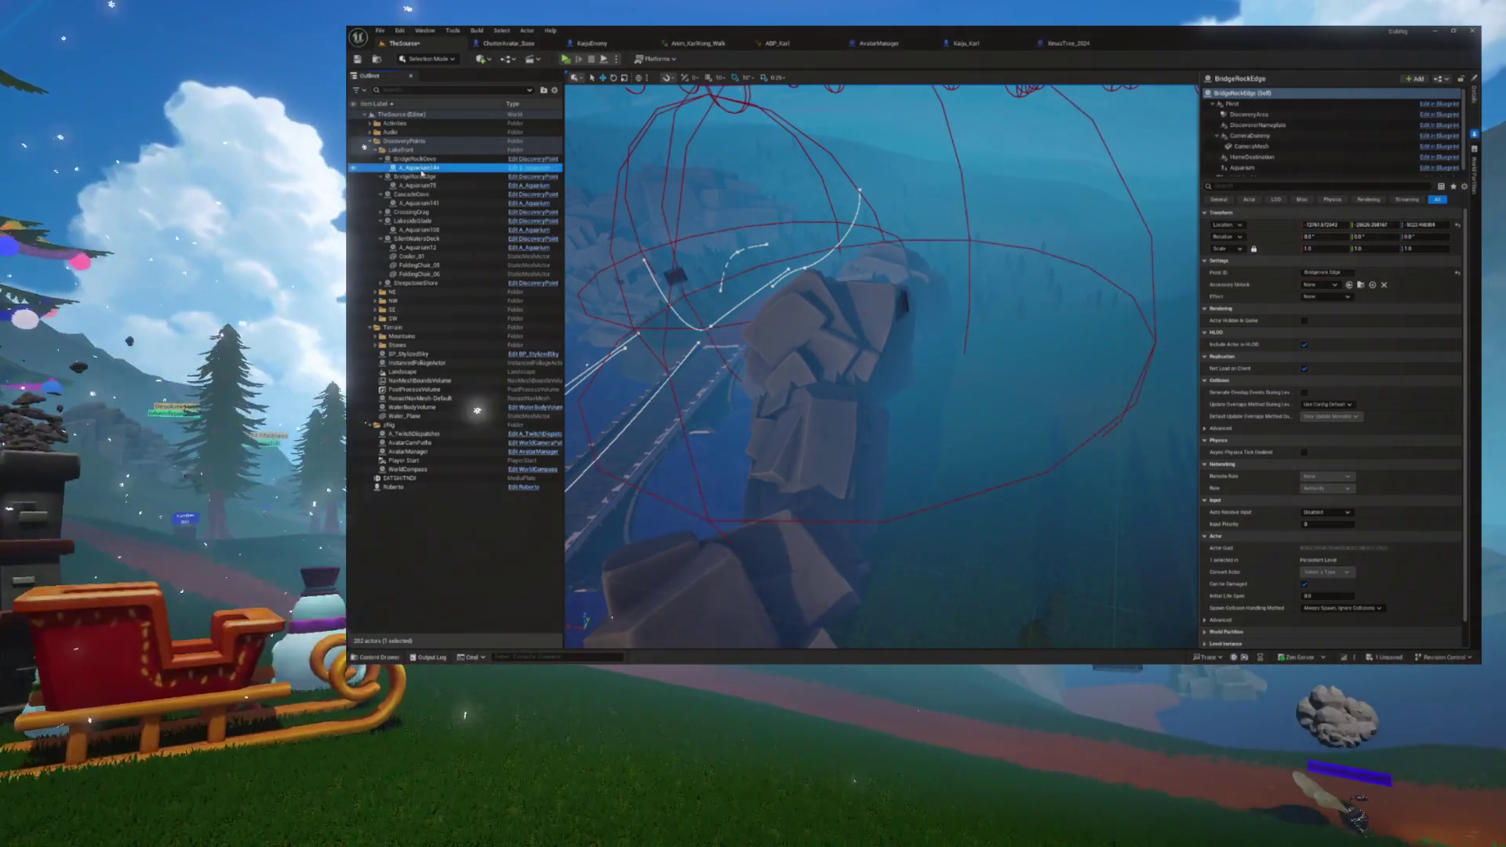
click(416, 159)
key(F2)
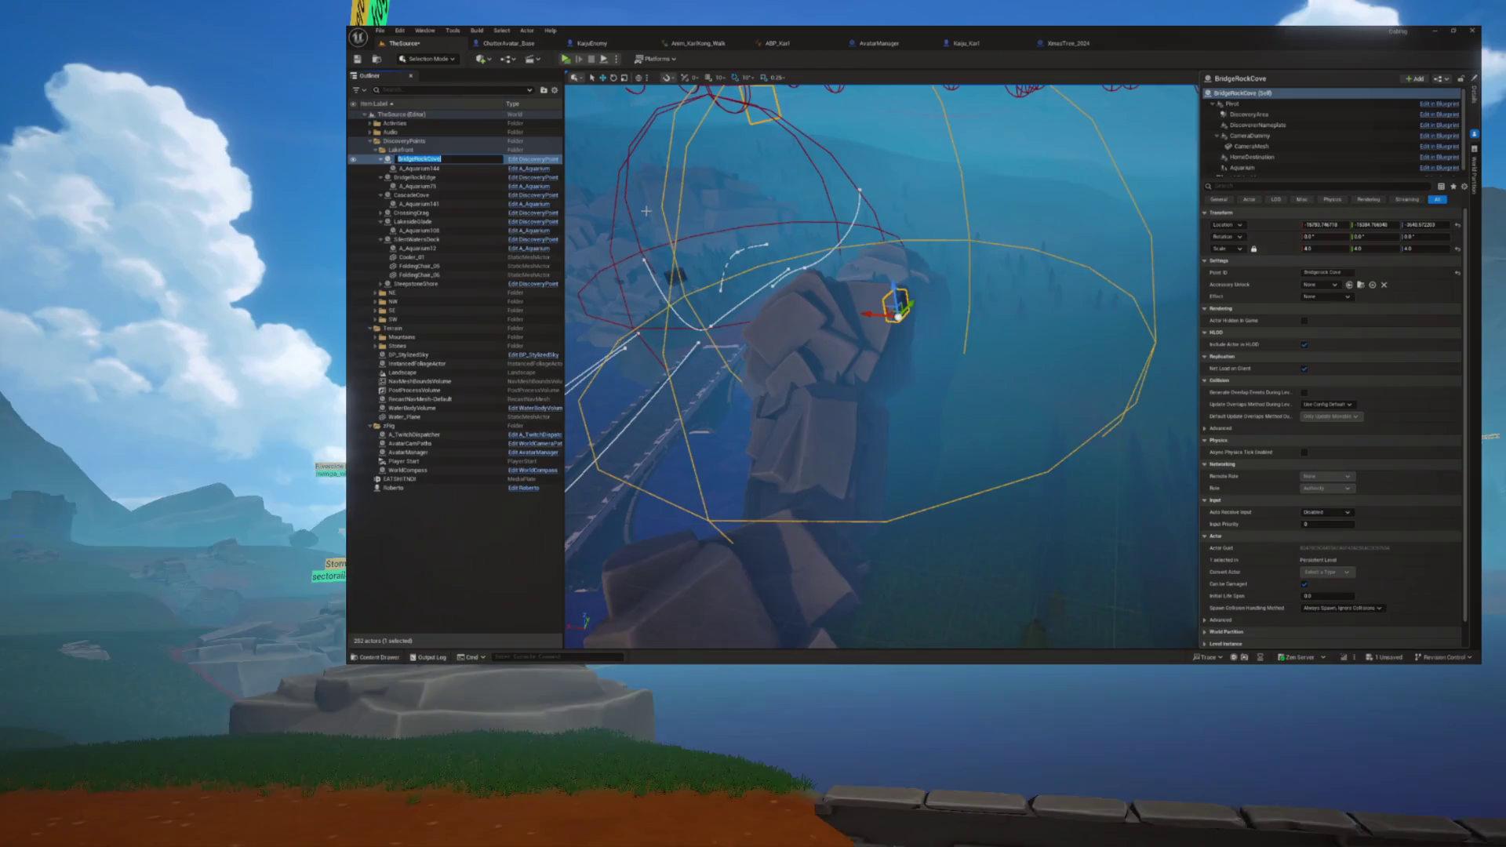
key(Return)
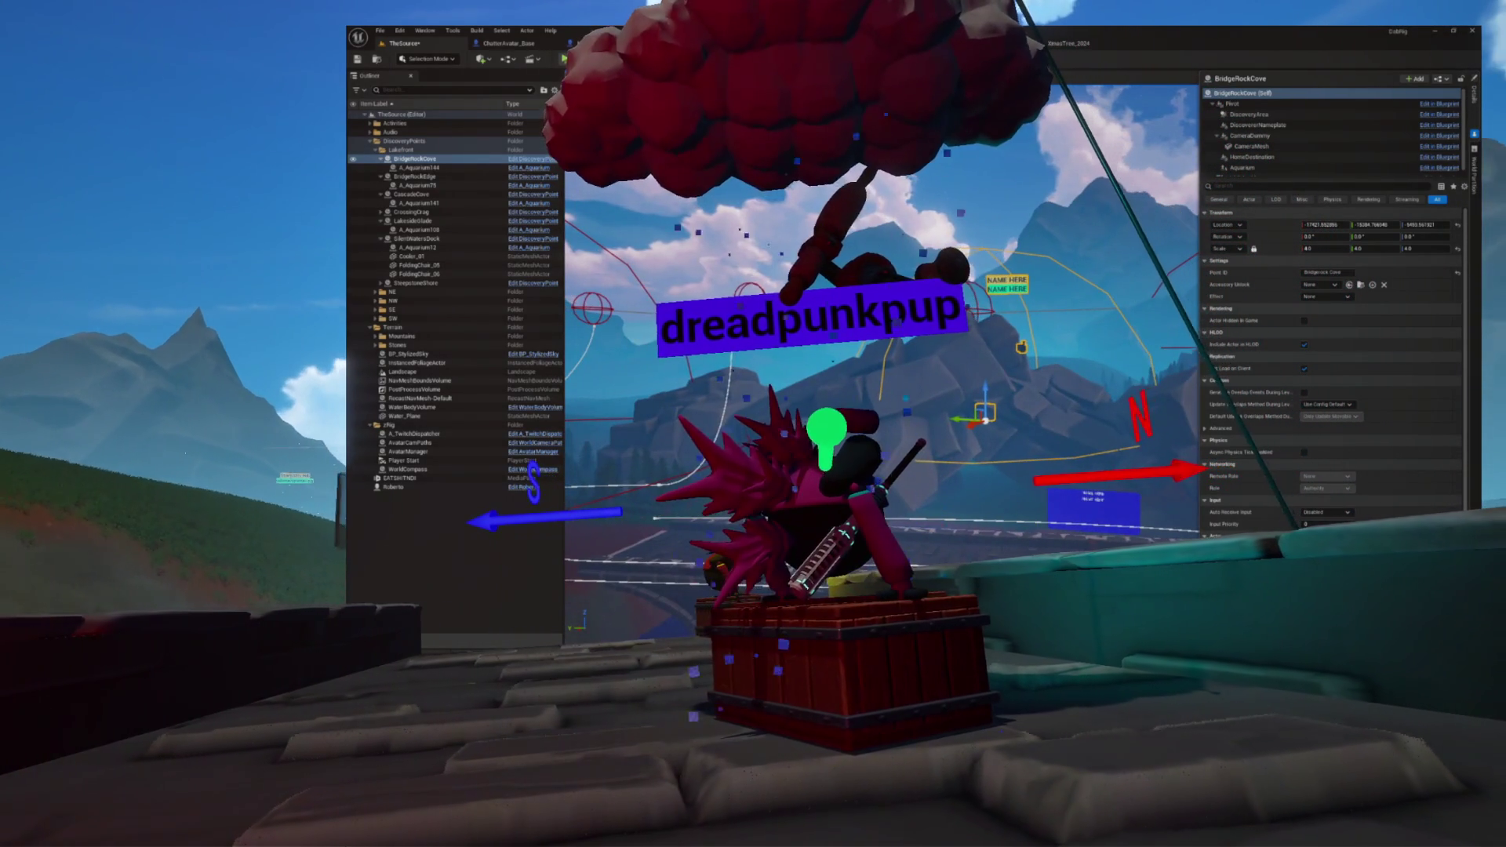
Step: Review BridgeRockCove's DiscoveryArea sphere and CameraDummy settings, then save the level
click(1242, 114)
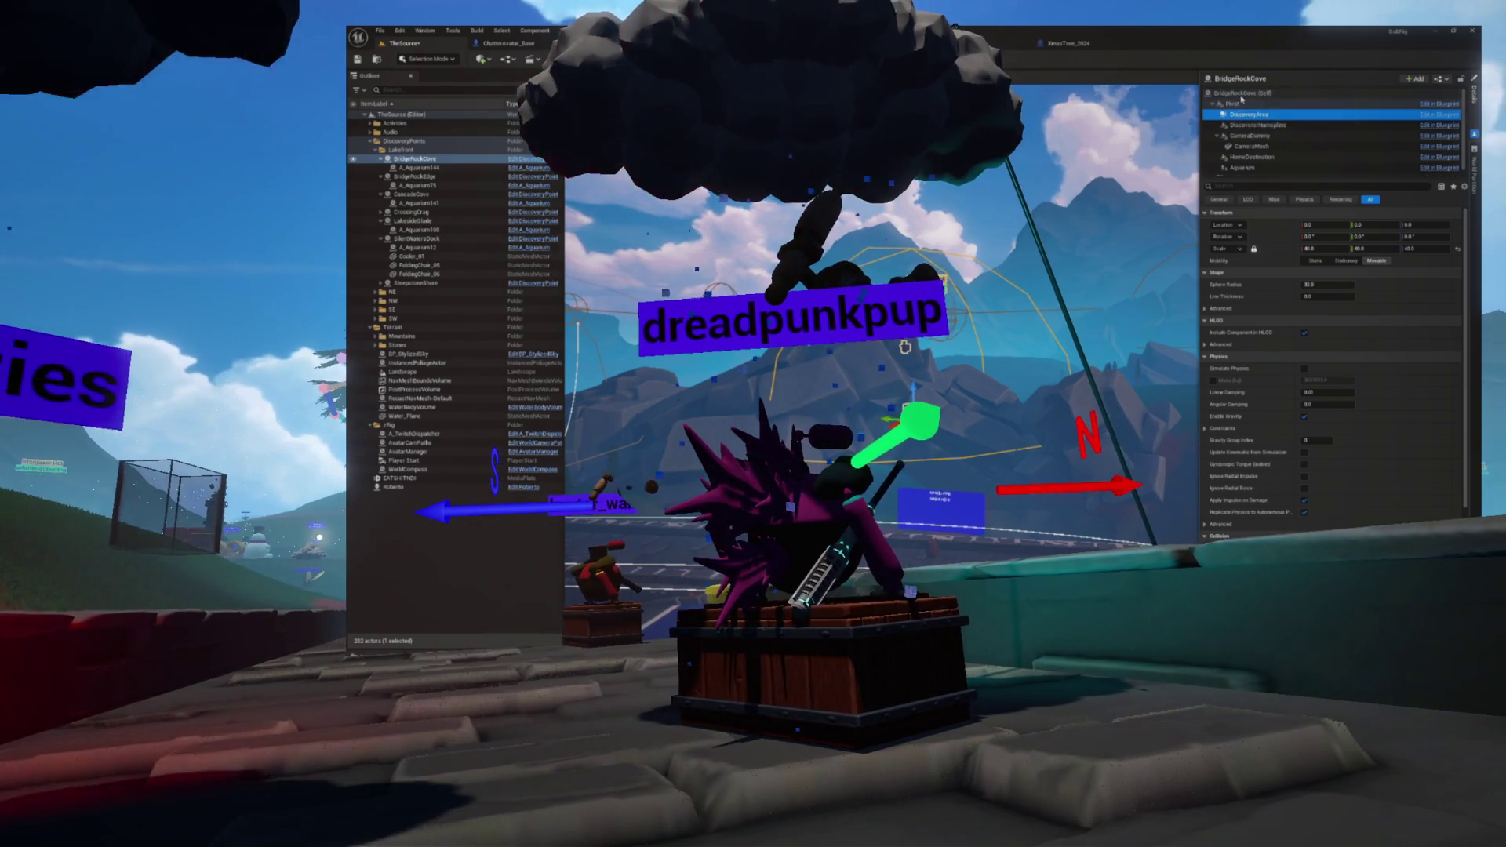
click(1241, 94)
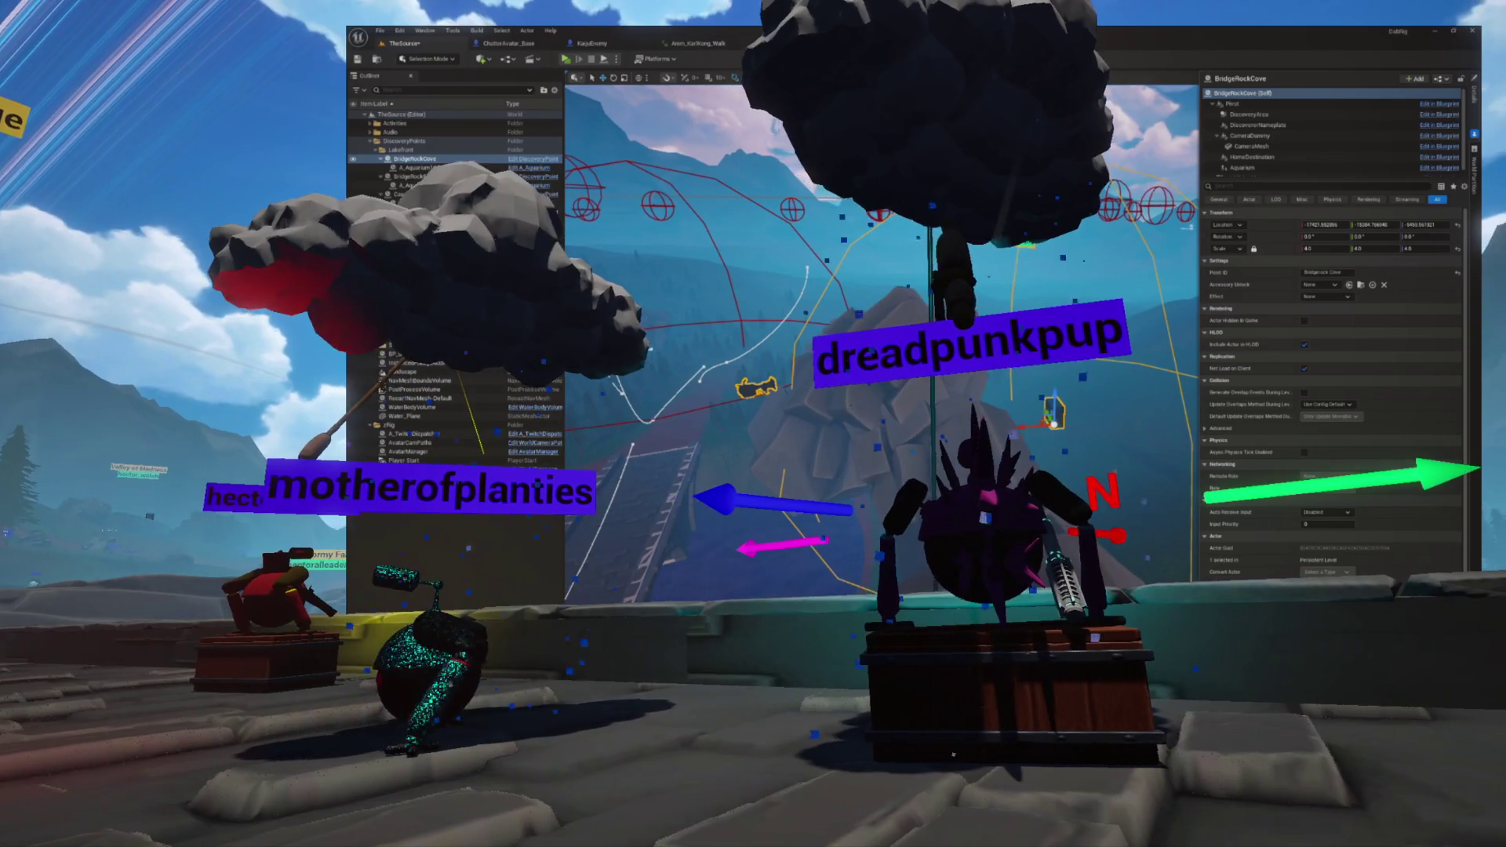
click(1255, 136)
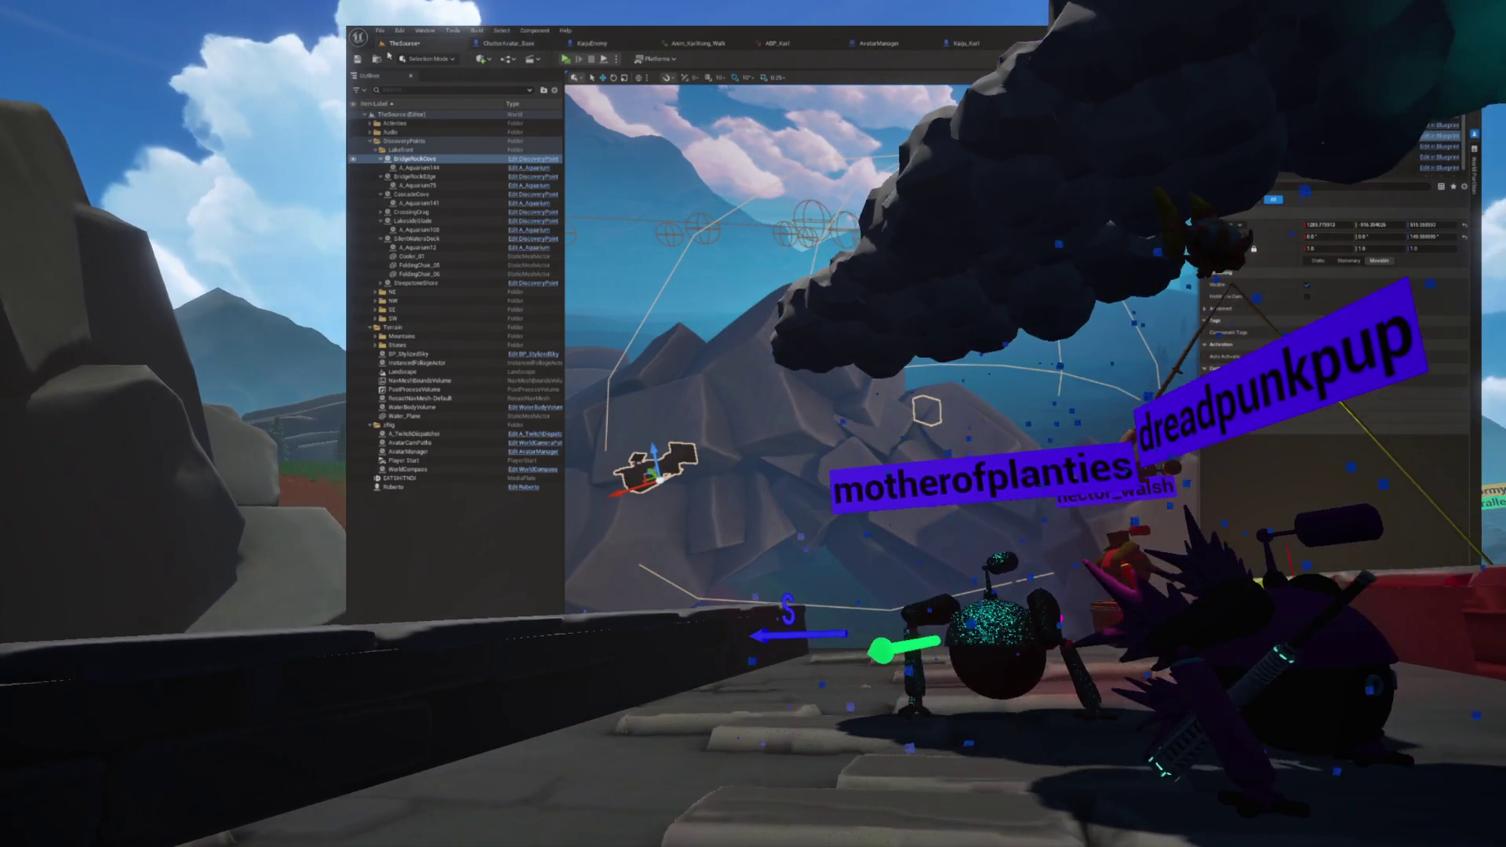
click(359, 63)
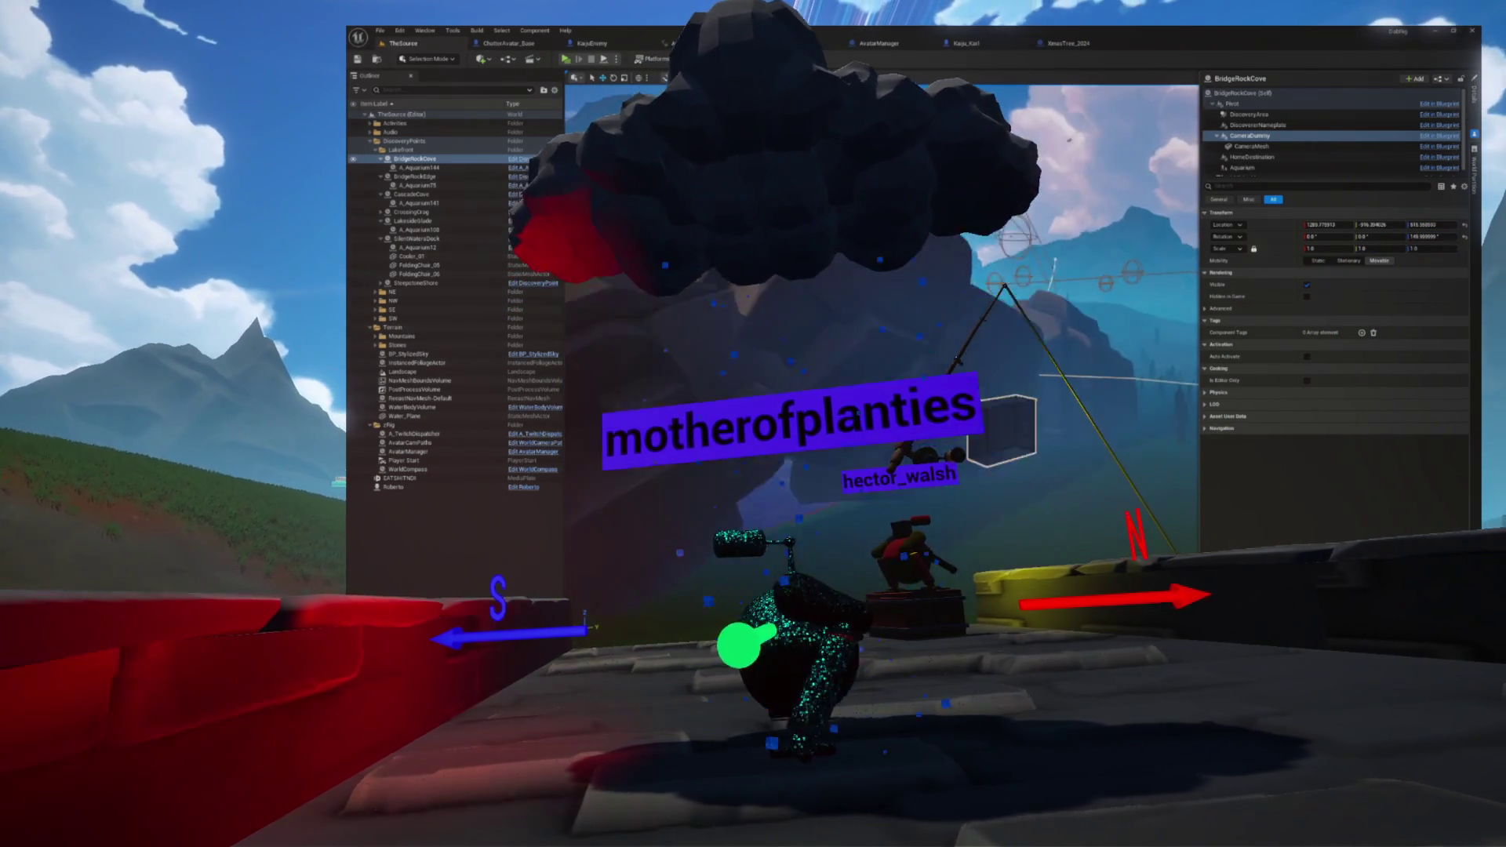
Step: Inspect BridgeRockCove's DiscoveryNameplate and Aquarium component settings
click(1247, 126)
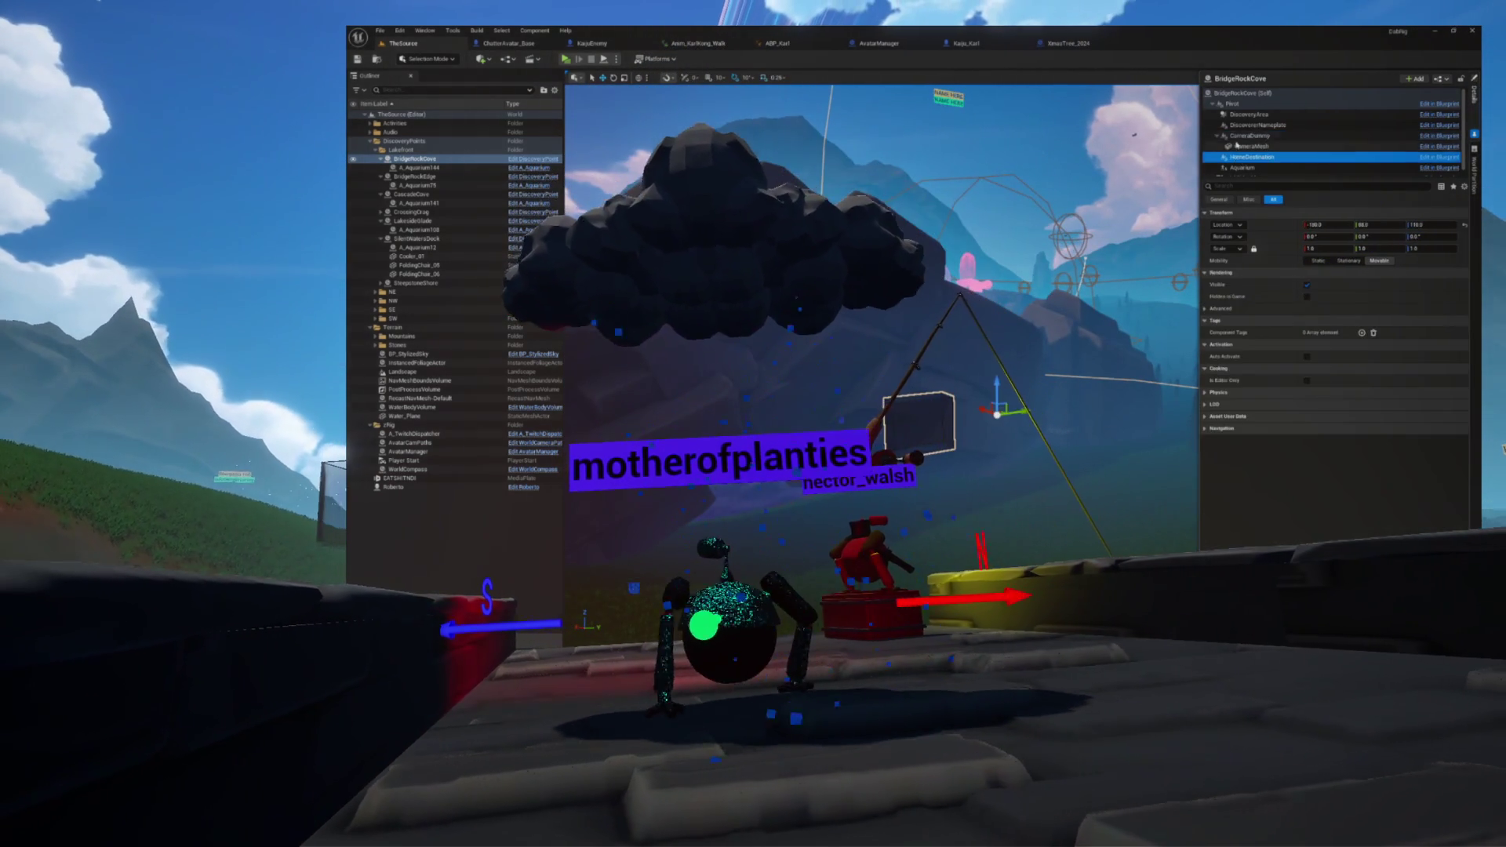
click(1246, 160)
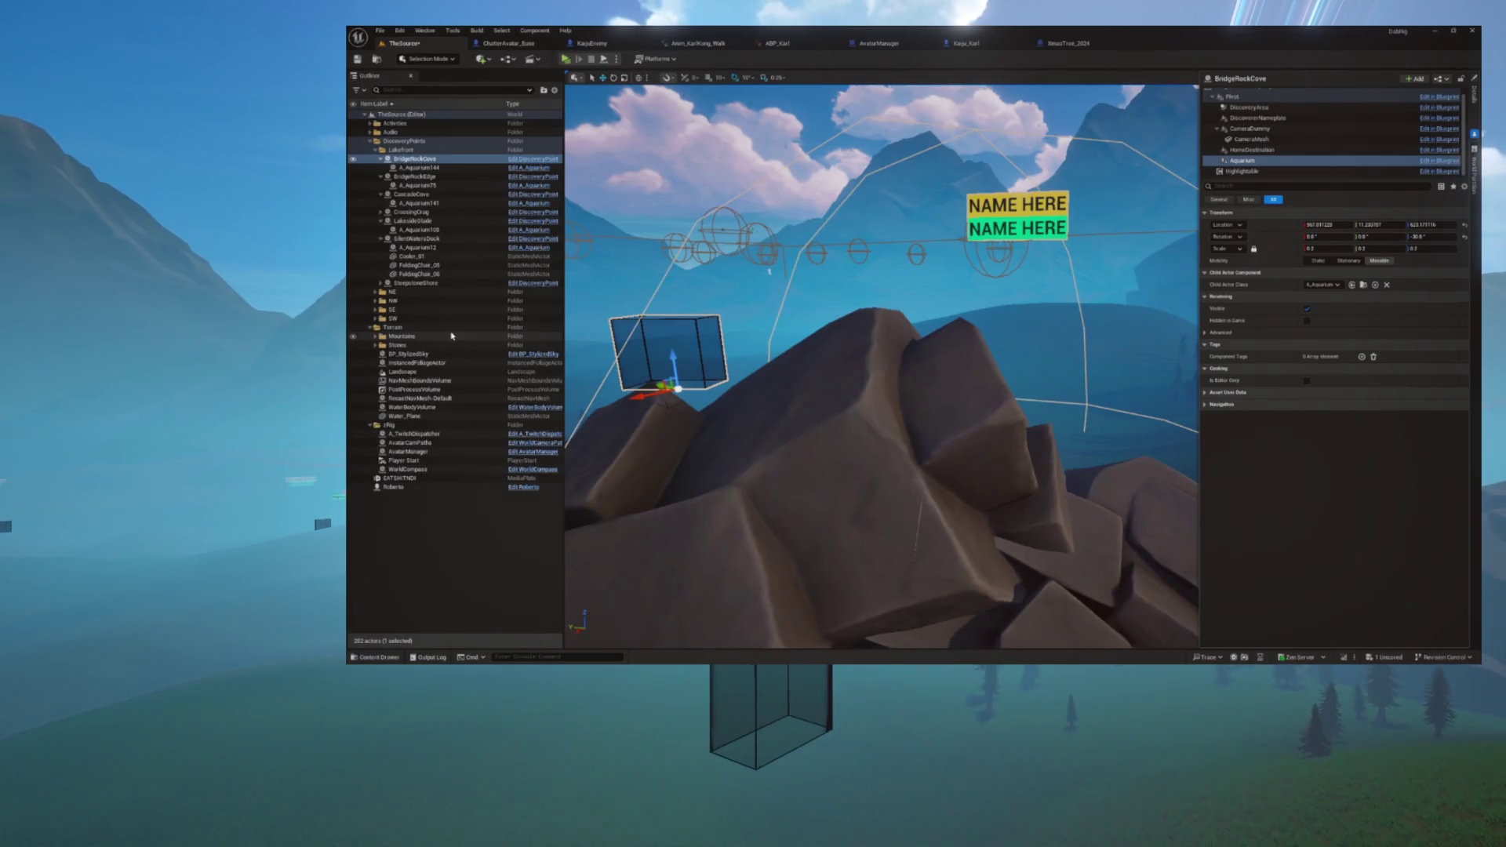
Step: Centre the viewport on the selected discovery point
key(f)
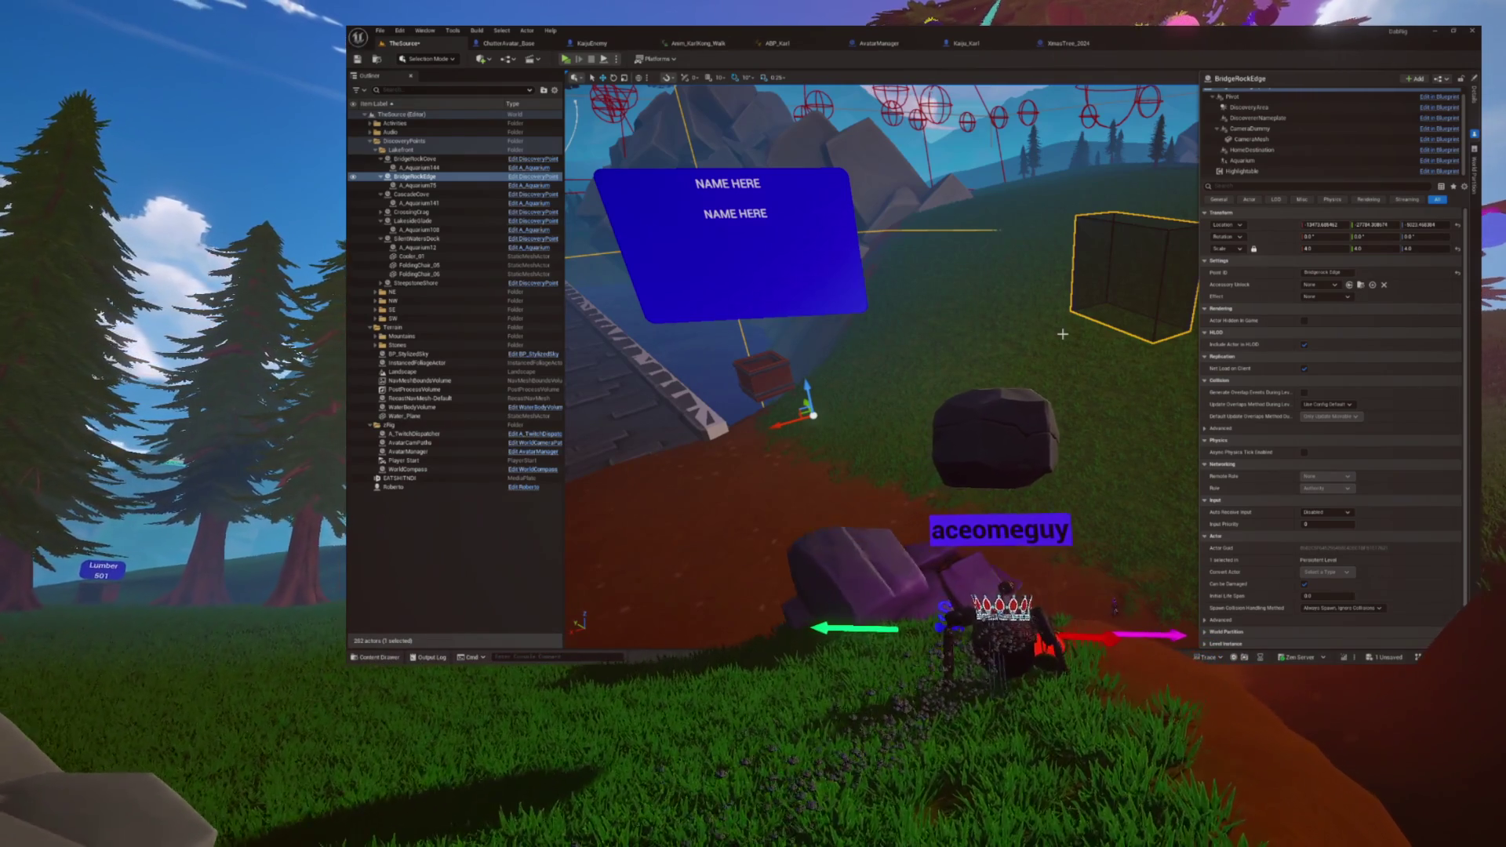
Step: Pull the view back over BridgeRockEdge and select its DiscoveryArea sphere component
key(s)
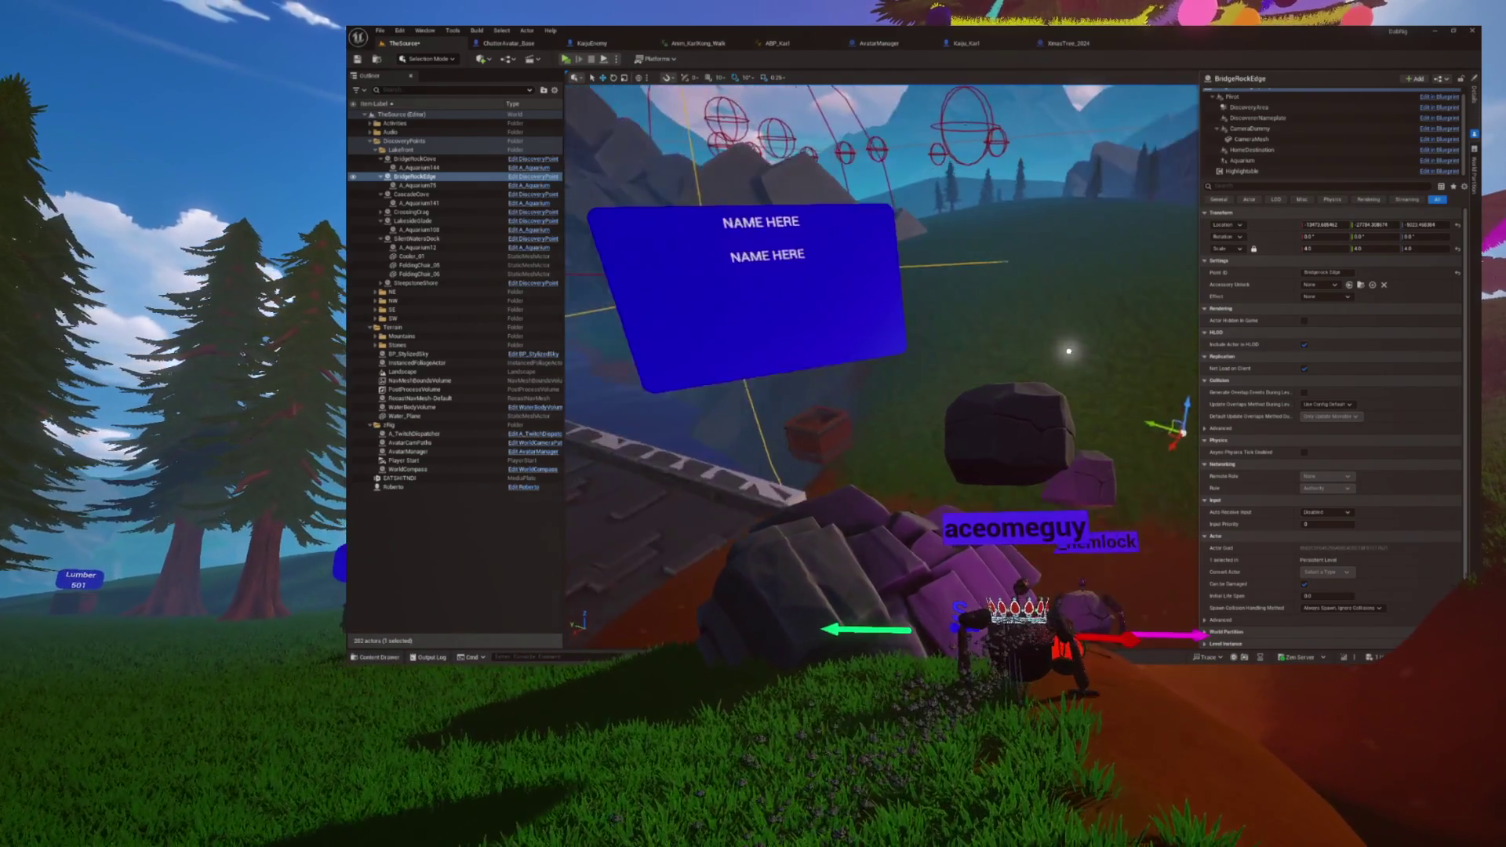
key(d)
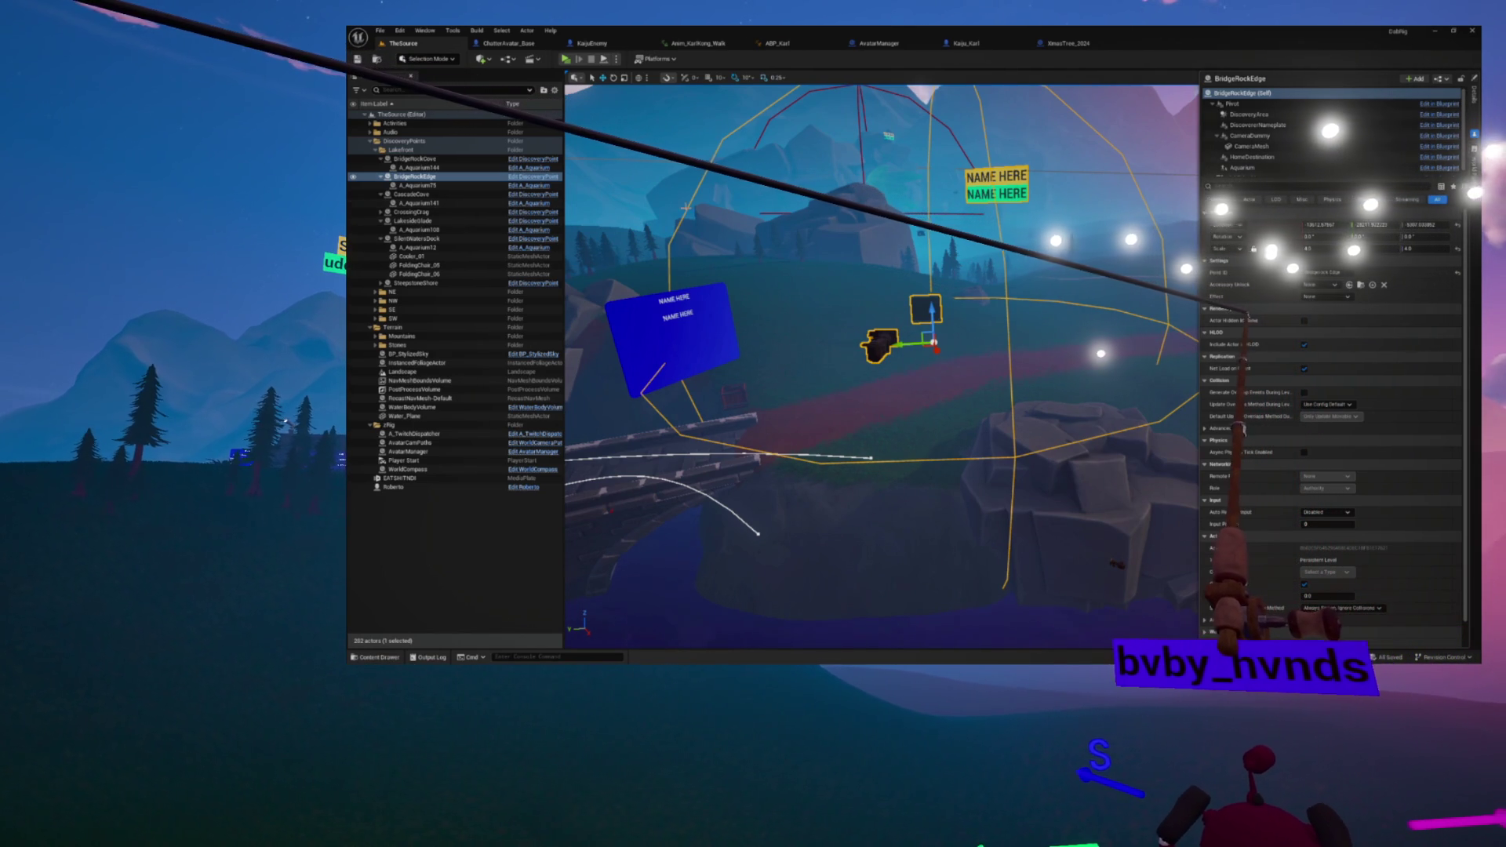
click(1249, 114)
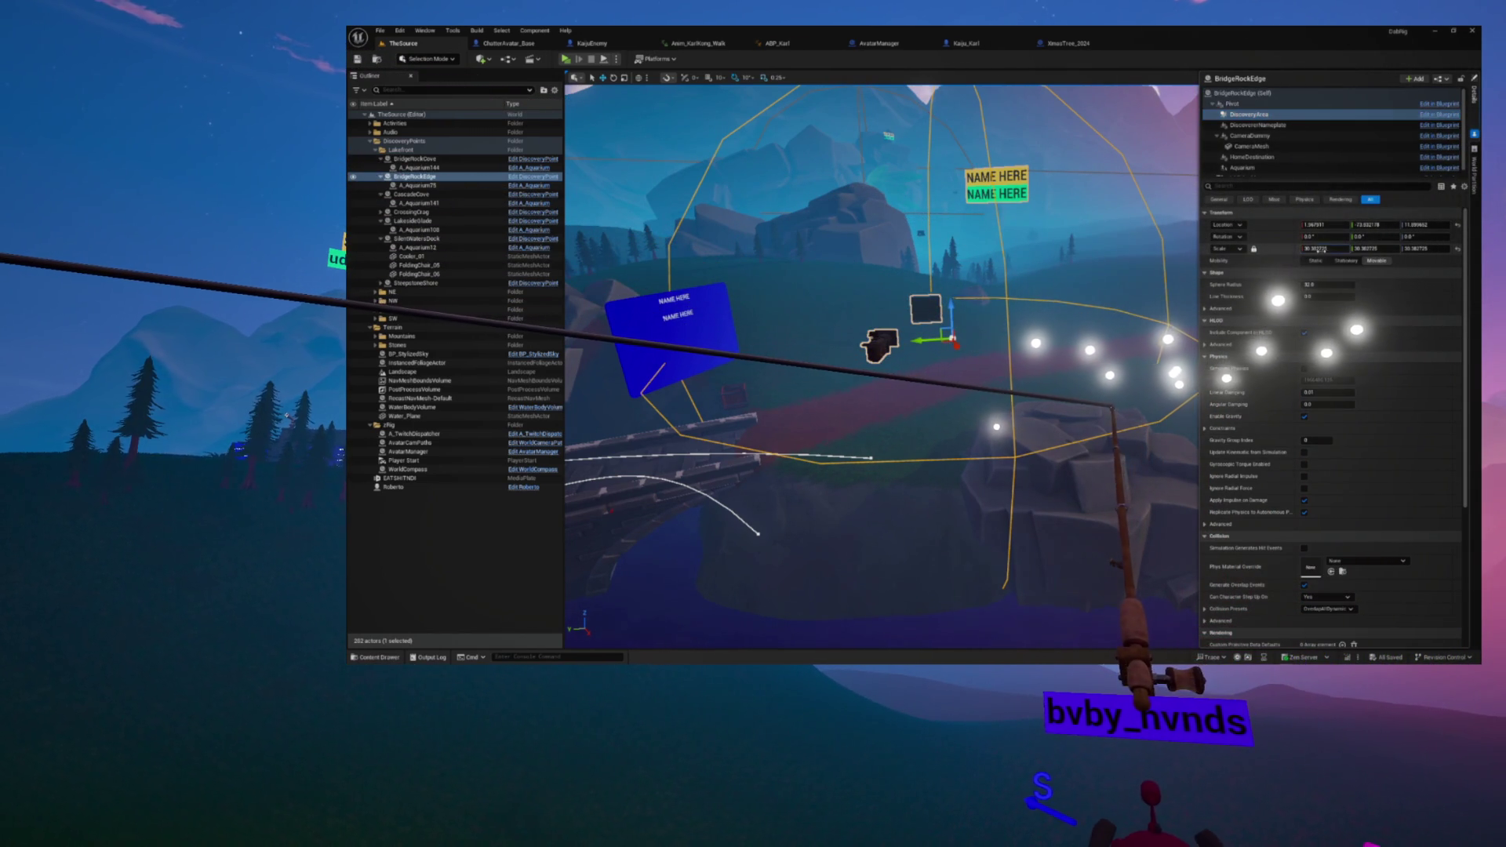
Step: Scale BridgeRockEdge's DiscoveryArea sphere to 40, frame it, then select CascadeCove
text(40)
key(Return)
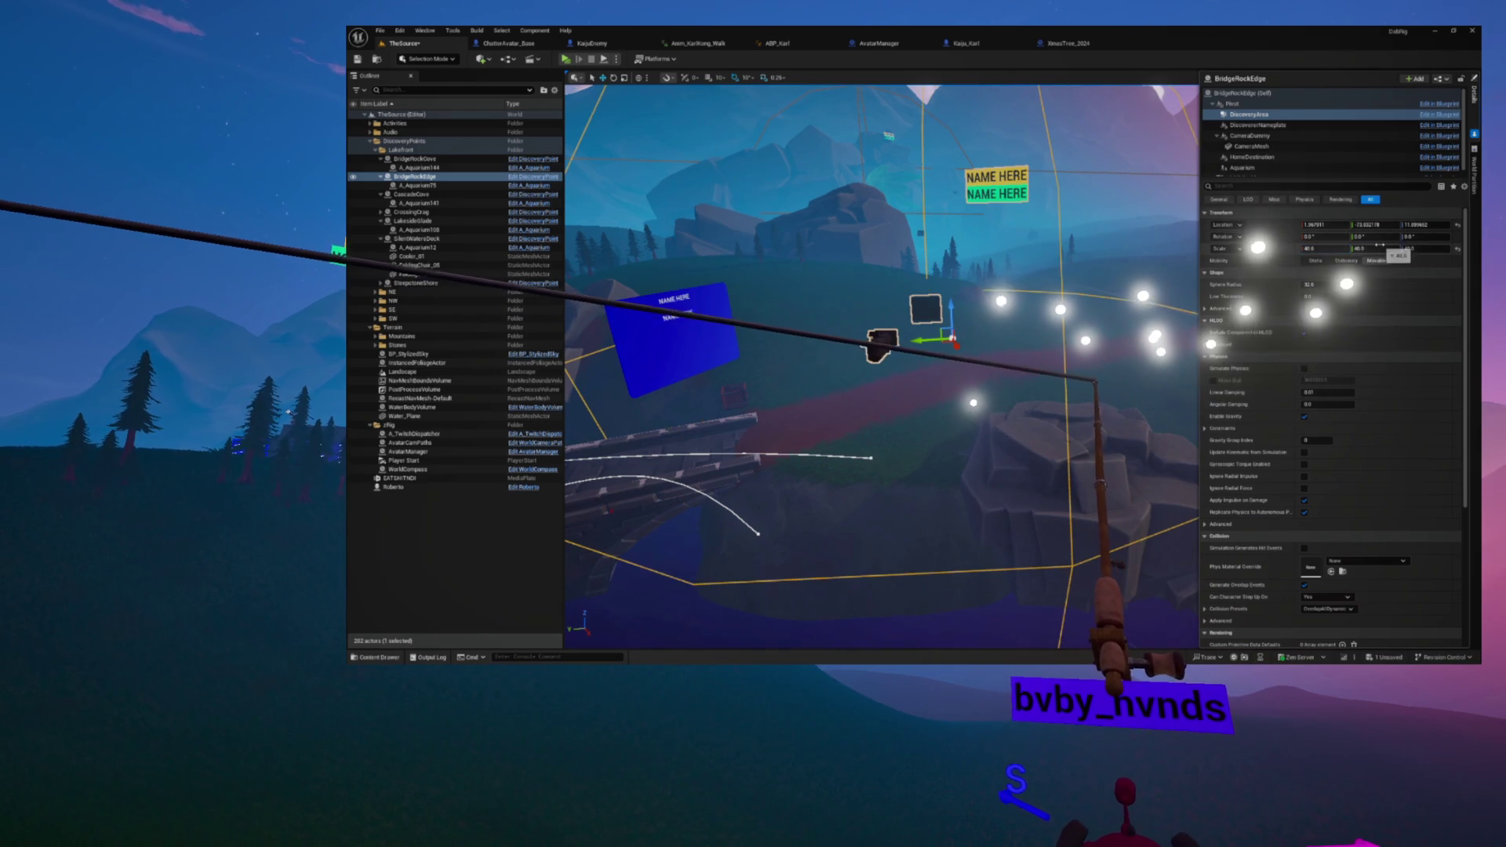
key(f)
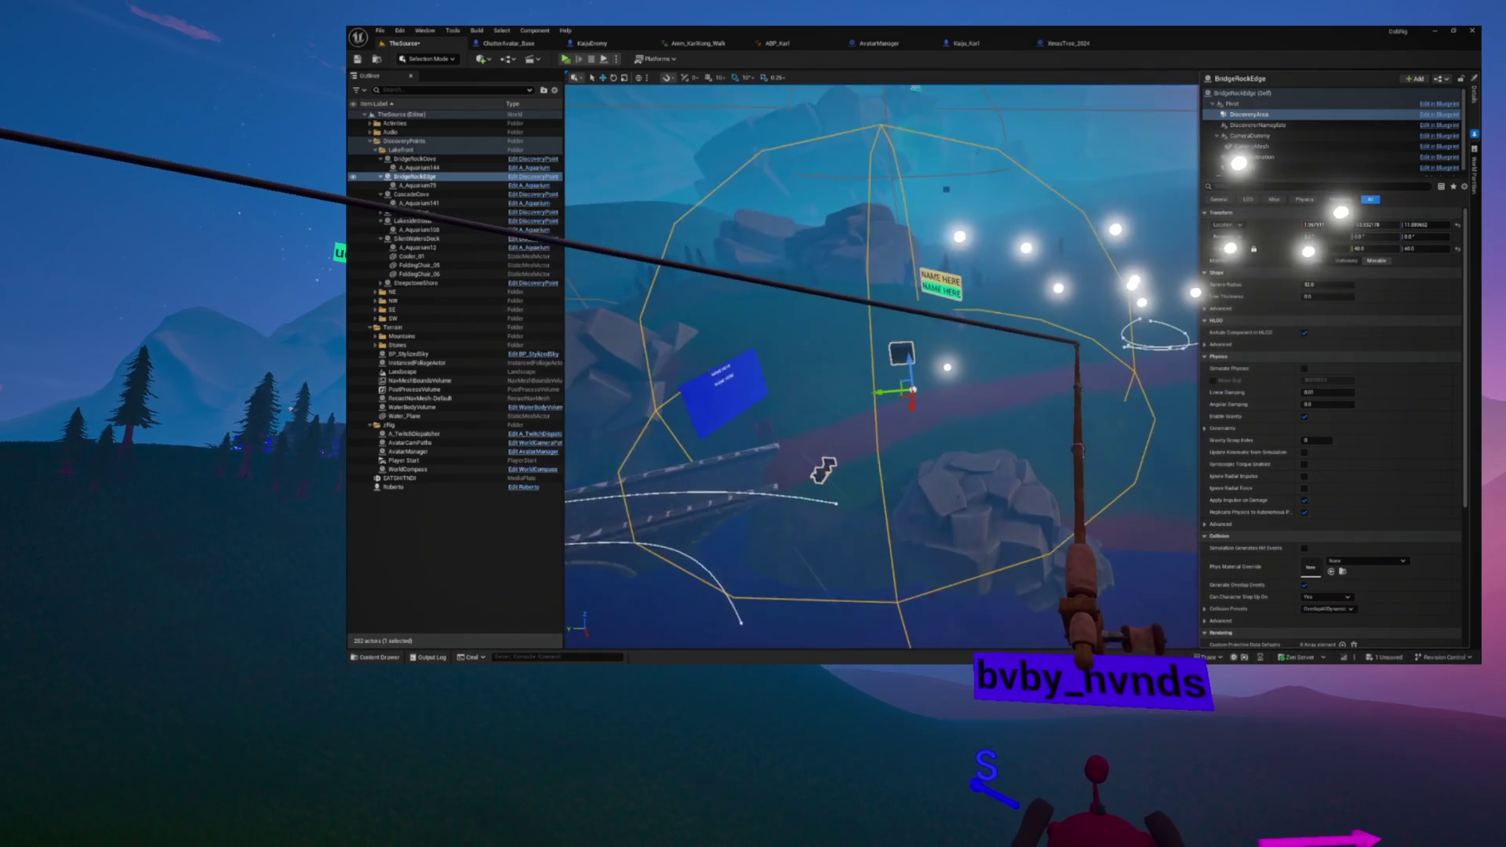
double_click(414, 177)
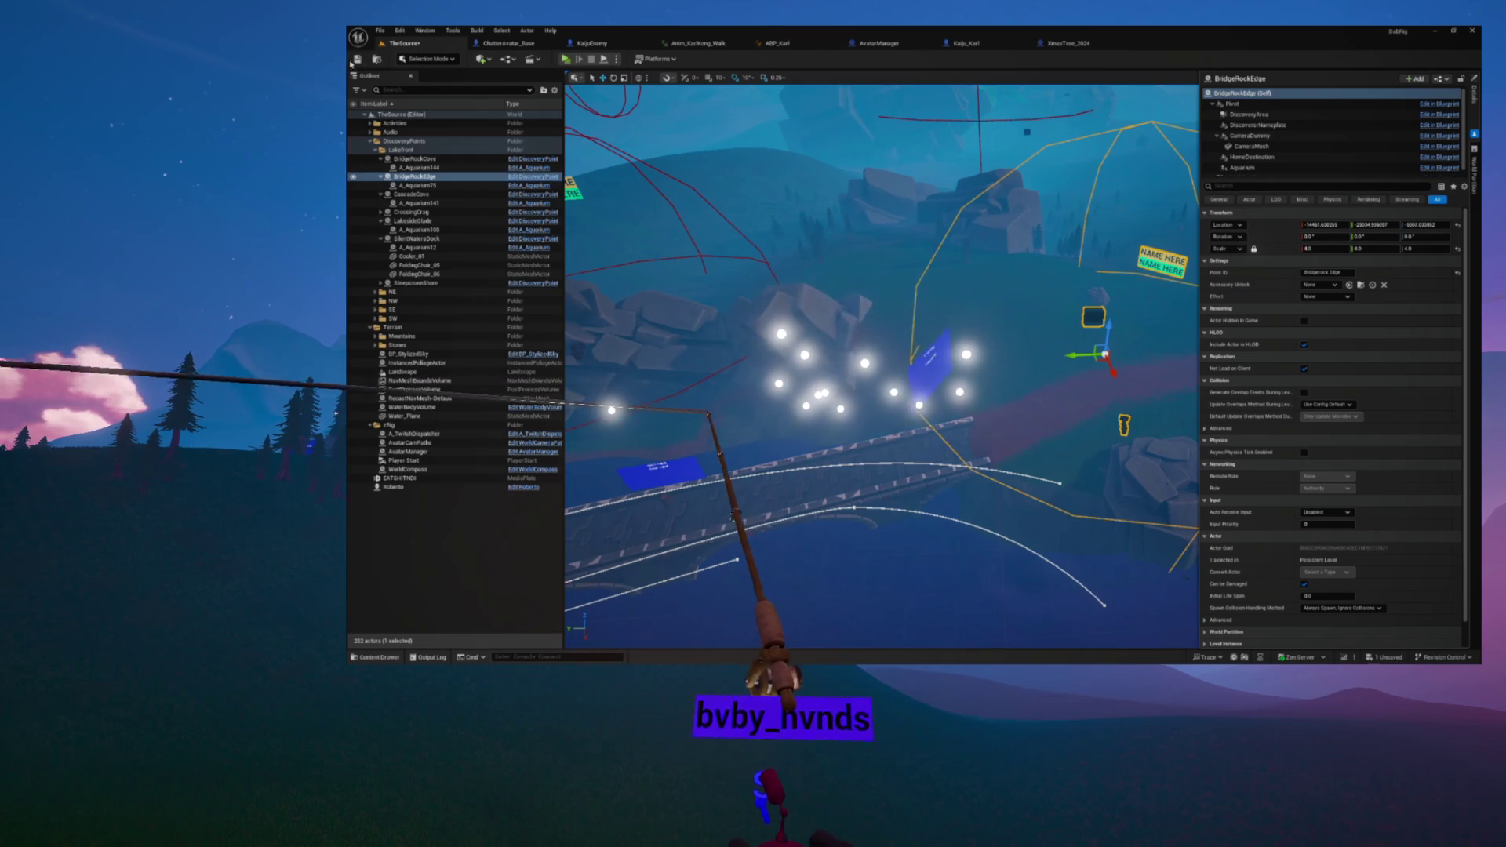
double_click(410, 195)
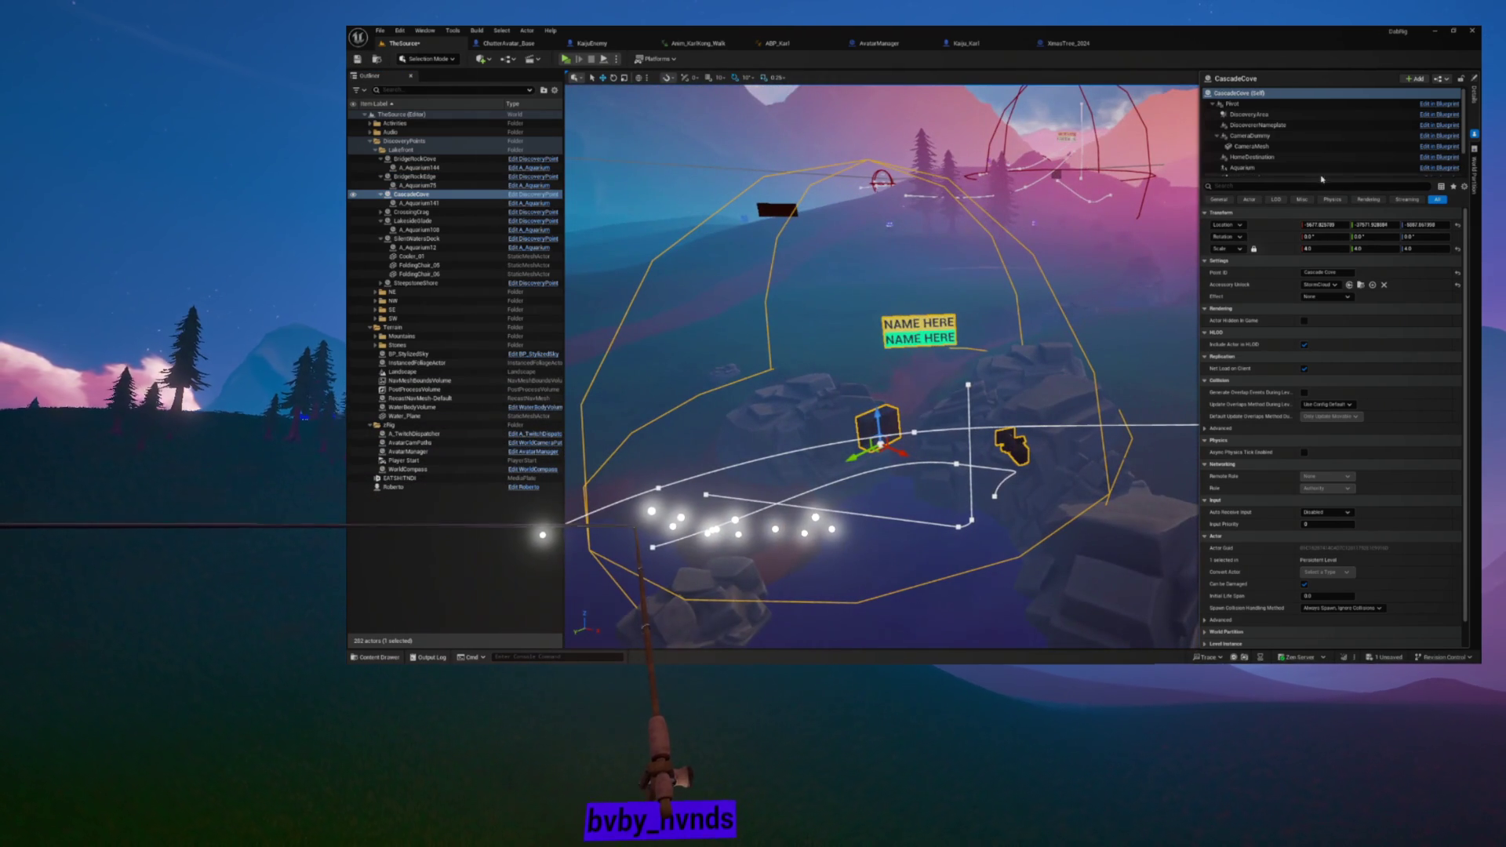
Step: Inspect CascadeCove's DiscoveryArea sphere and Pivot component, then fly to CrossingCrag
click(1256, 117)
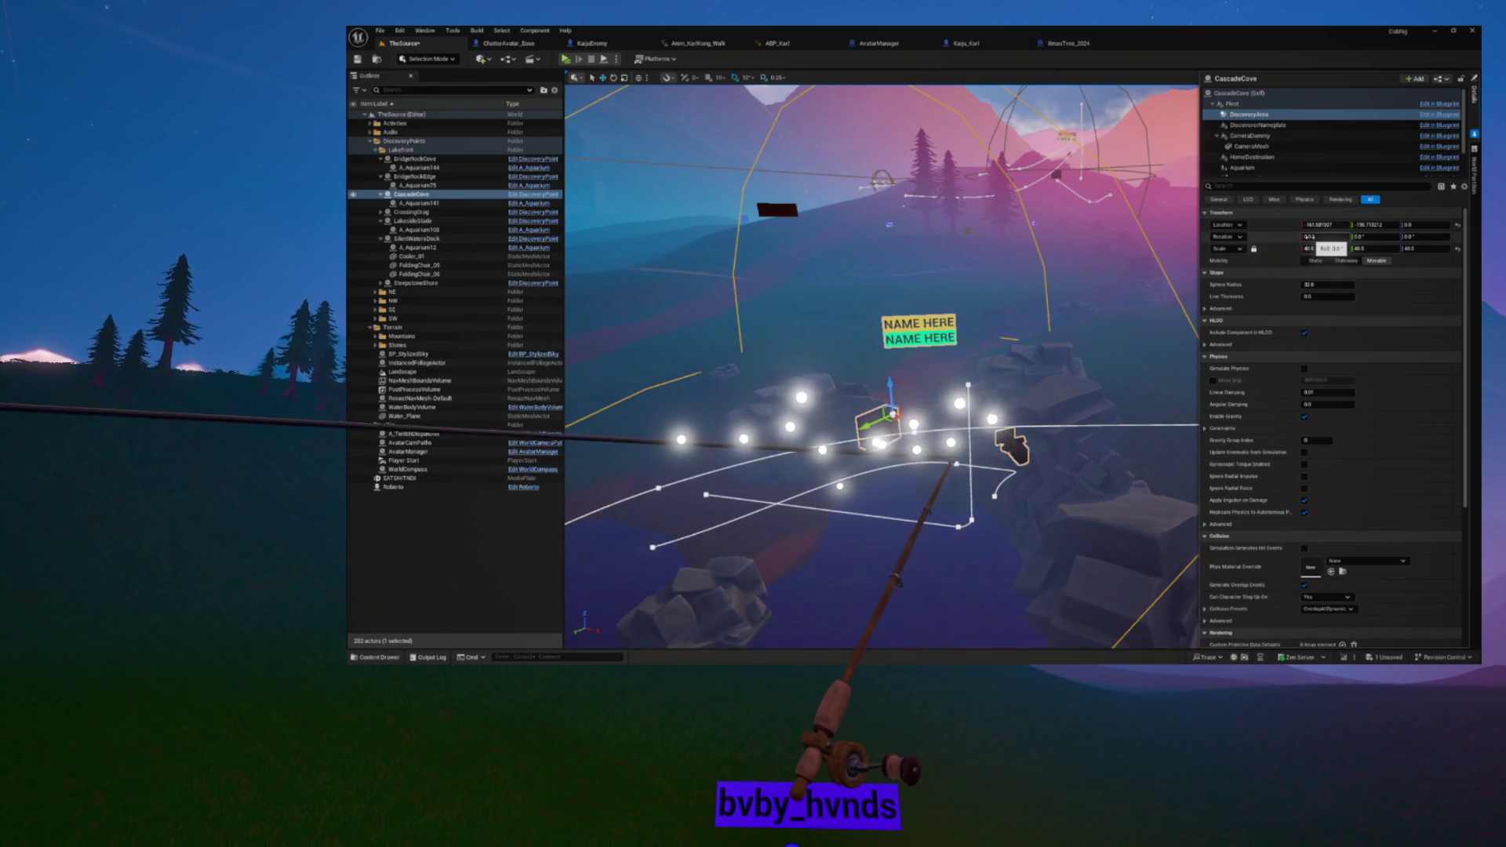
key(s)
key(s)
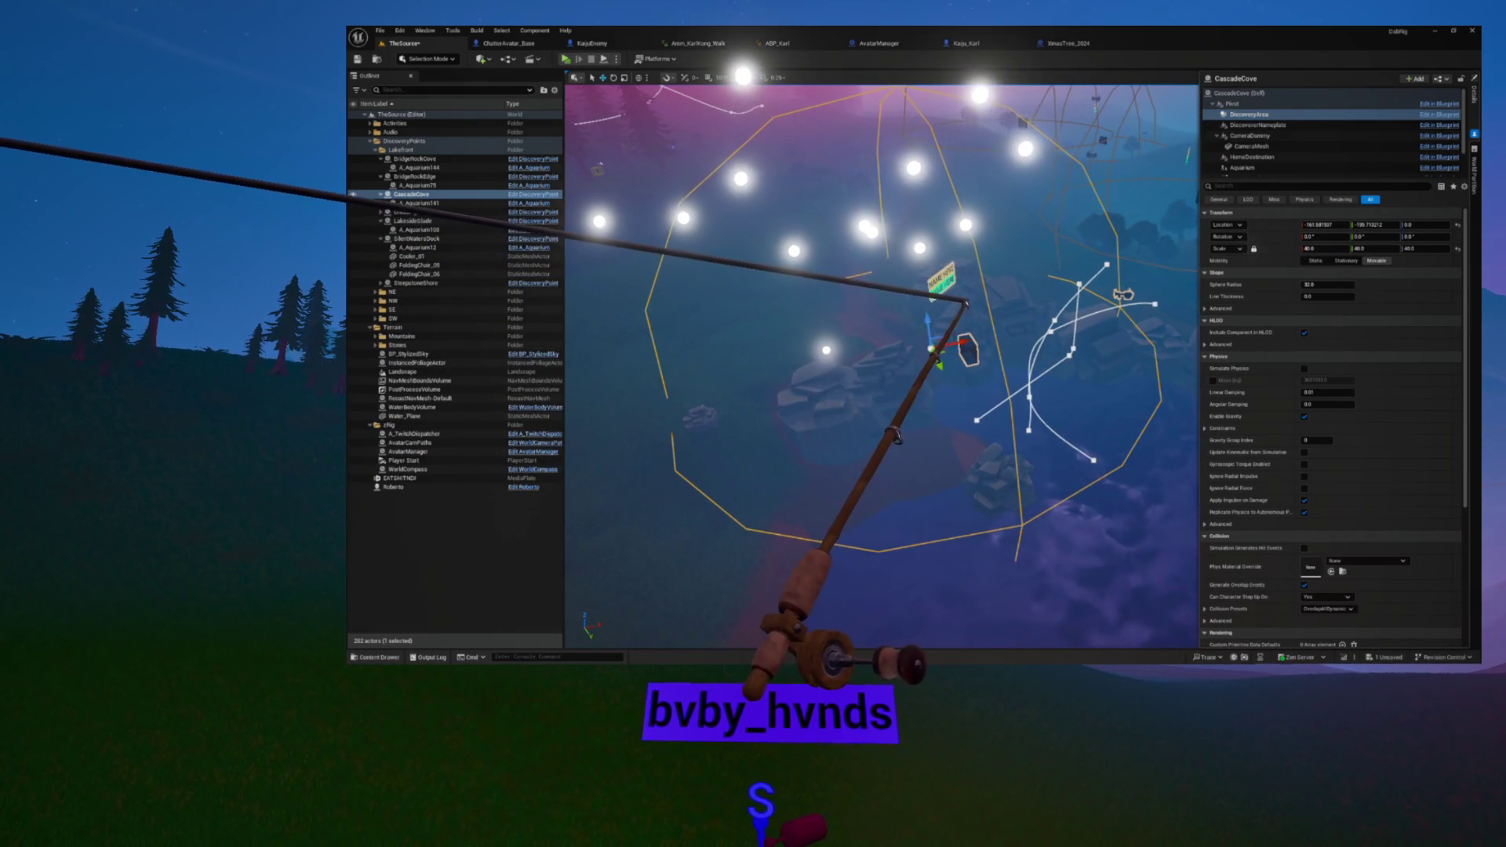
click(1232, 104)
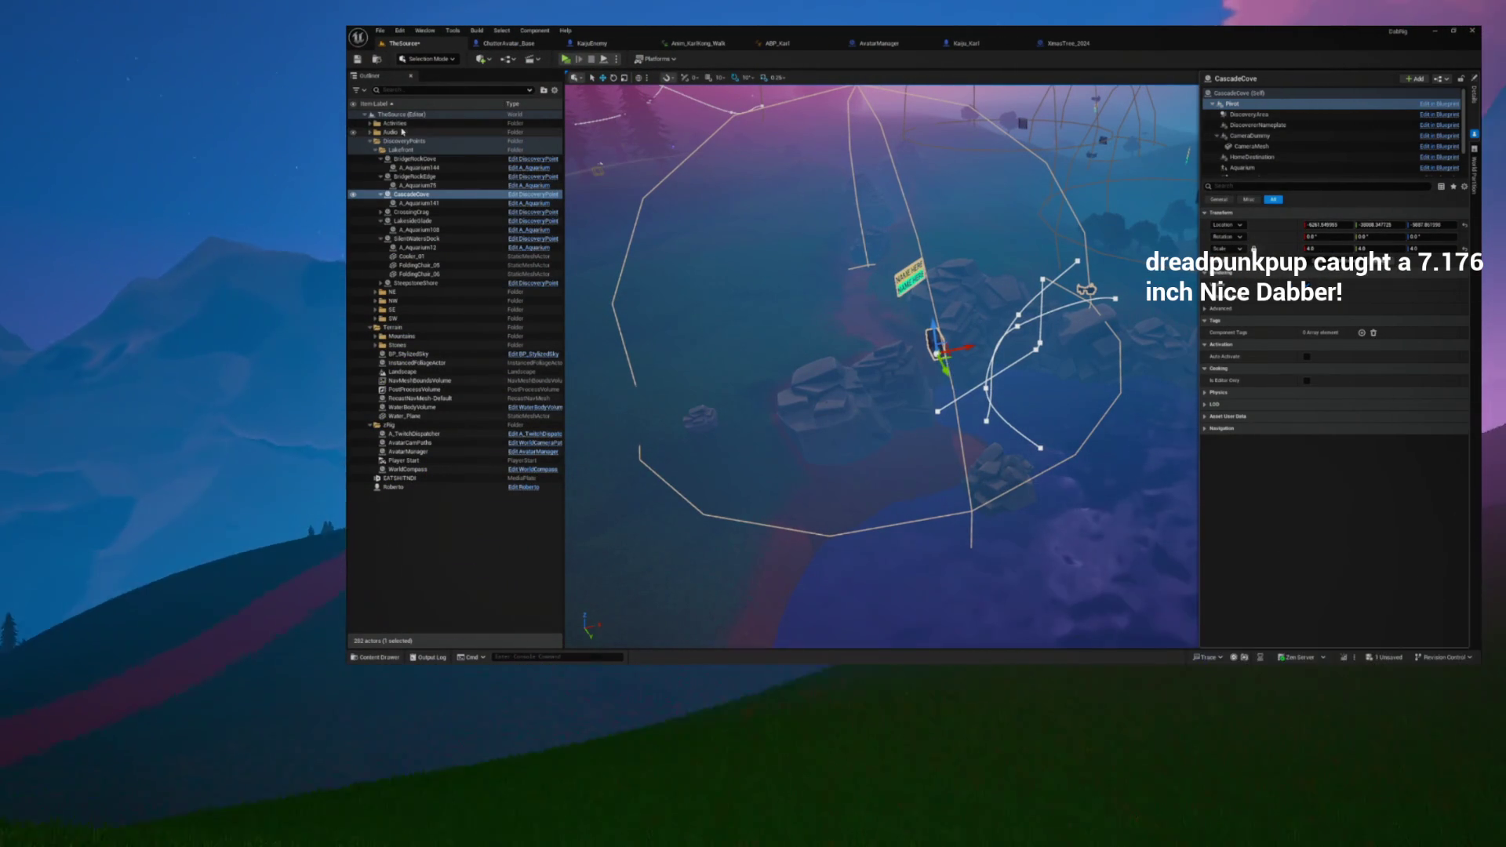
double_click(410, 212)
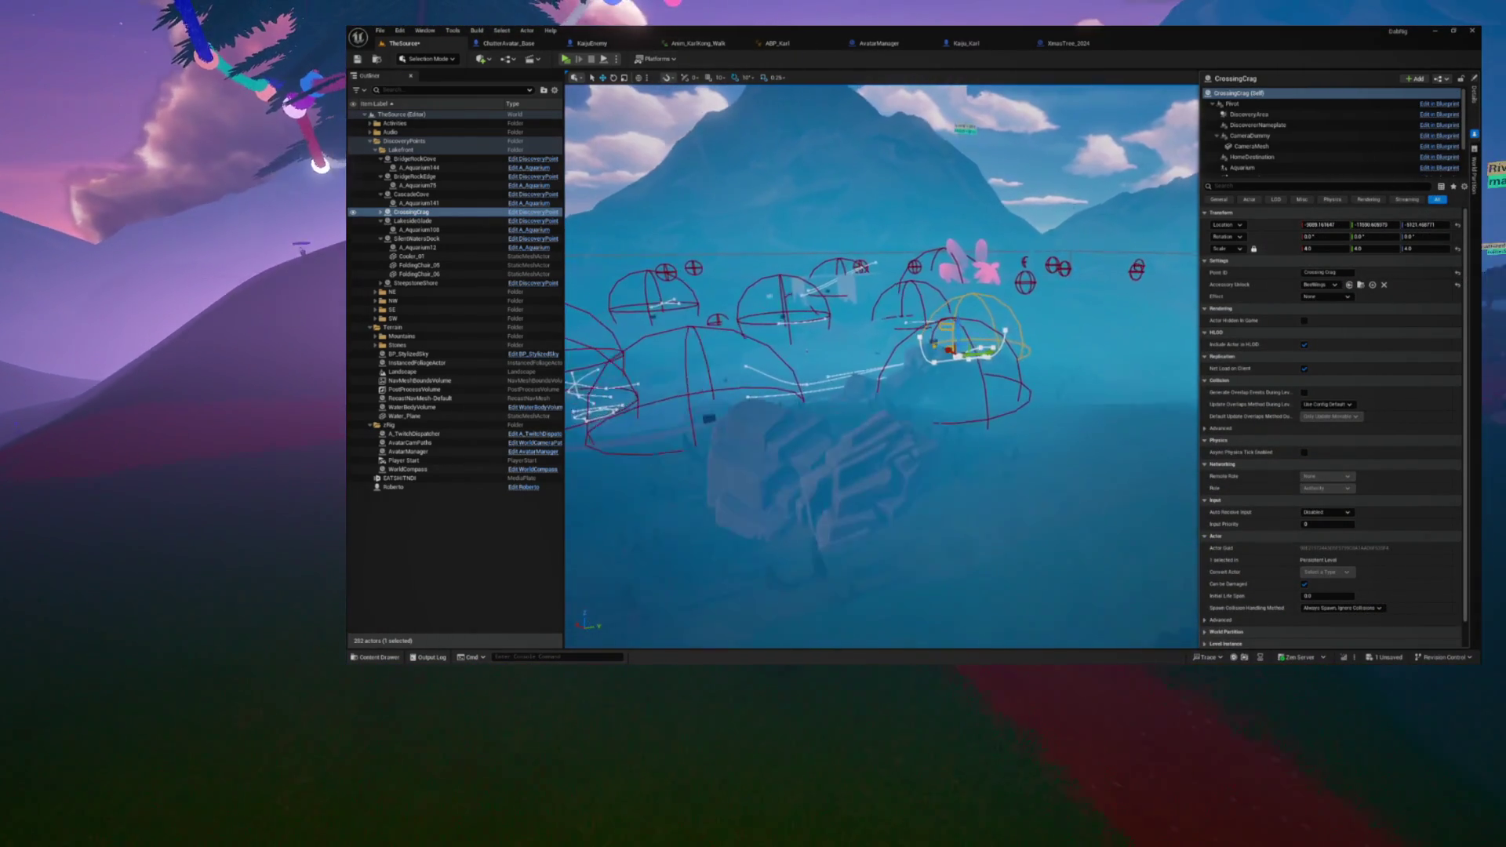
Step: Zoom out around CrossingCrag to see the surrounding discovery areas
scroll(882, 366, down, 10)
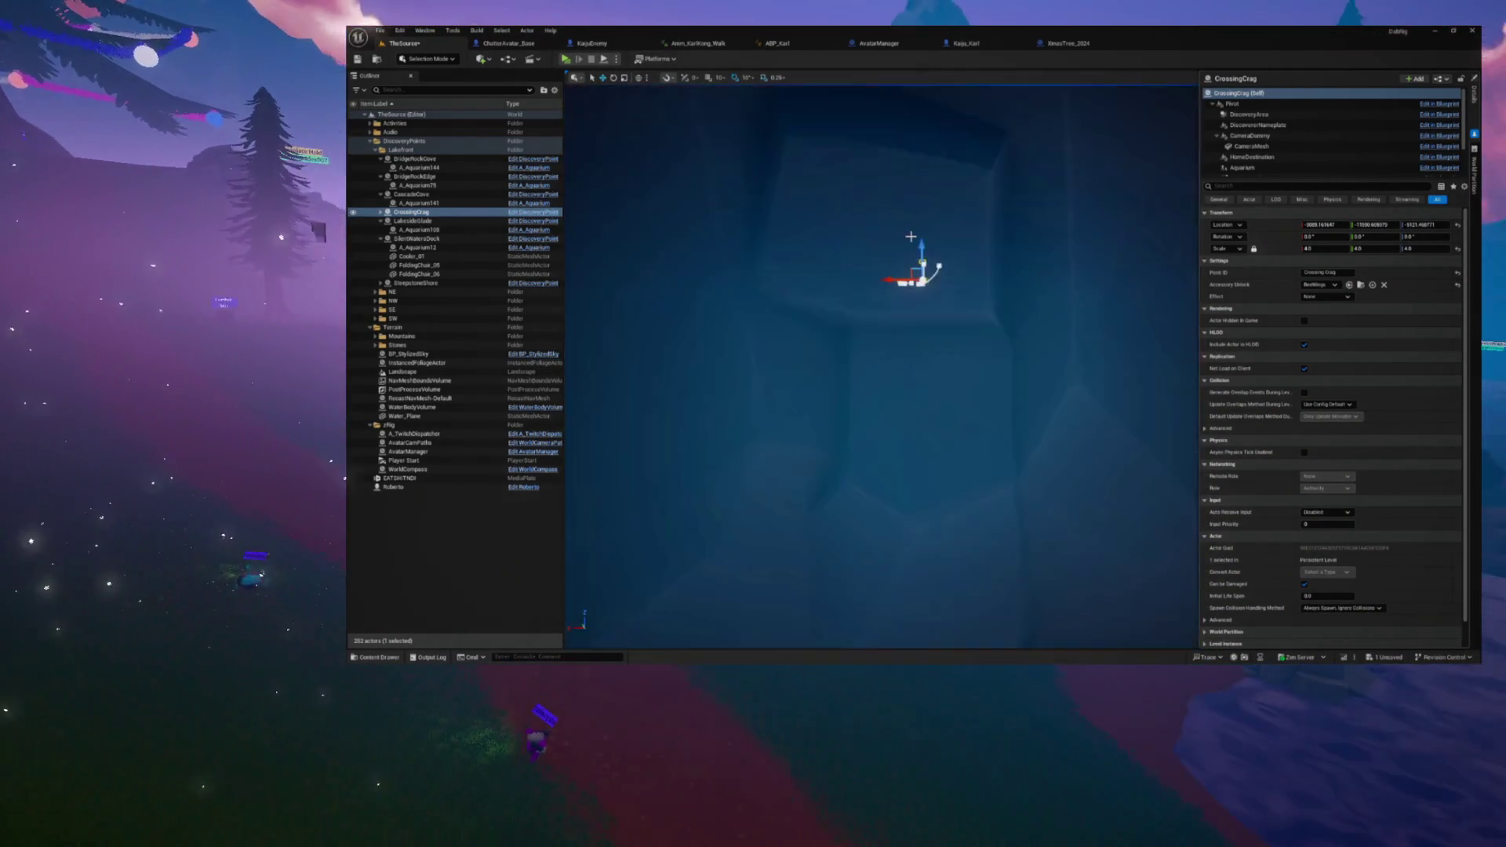